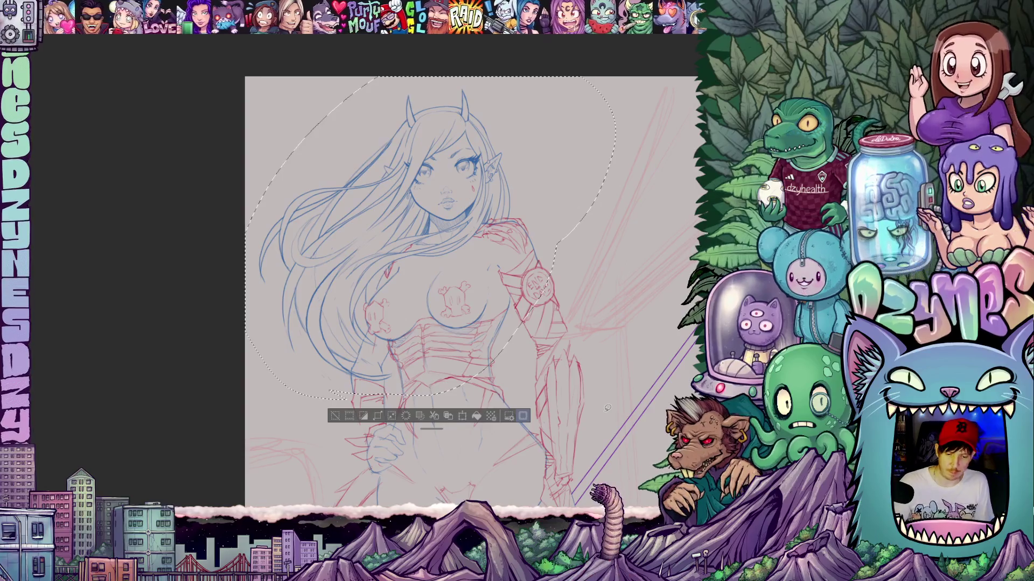
# - Frame the sketch in view and save the illustration with Ctrl+S
pyautogui.scroll(-2, 608, 408)
pyautogui.moveTo(607, 408)
pyautogui.mouseDown()
pyautogui.moveTo(513, 261)
pyautogui.moveTo(513, 287)
pyautogui.mouseUp()
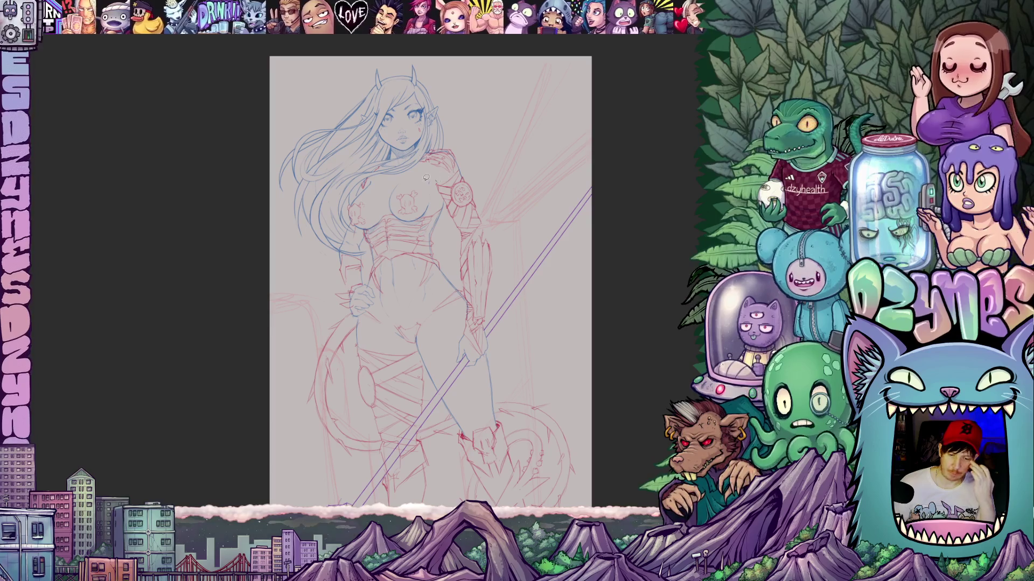
pyautogui.scroll(1, 409, 174)
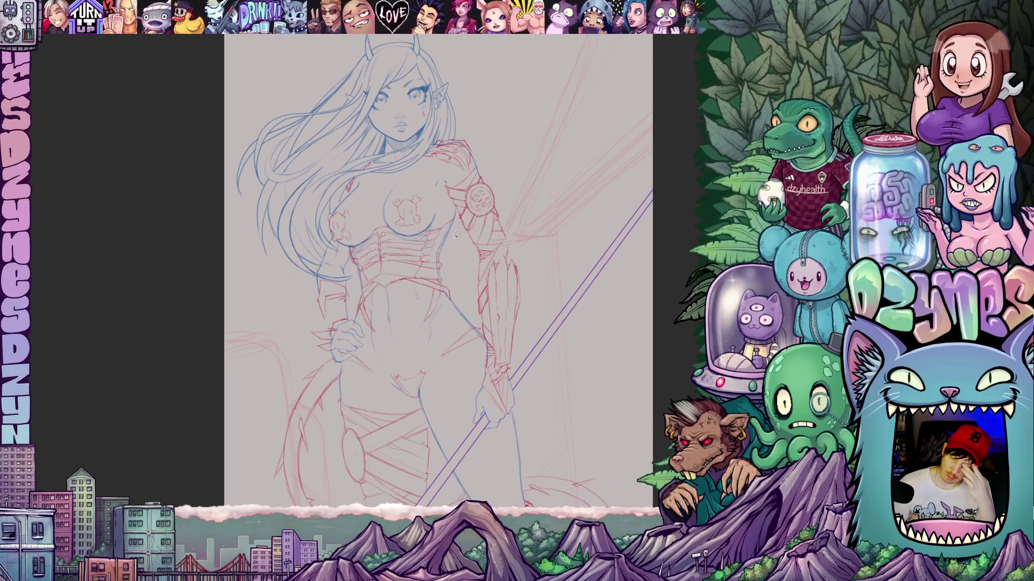
pyautogui.scroll(1, 351, 235)
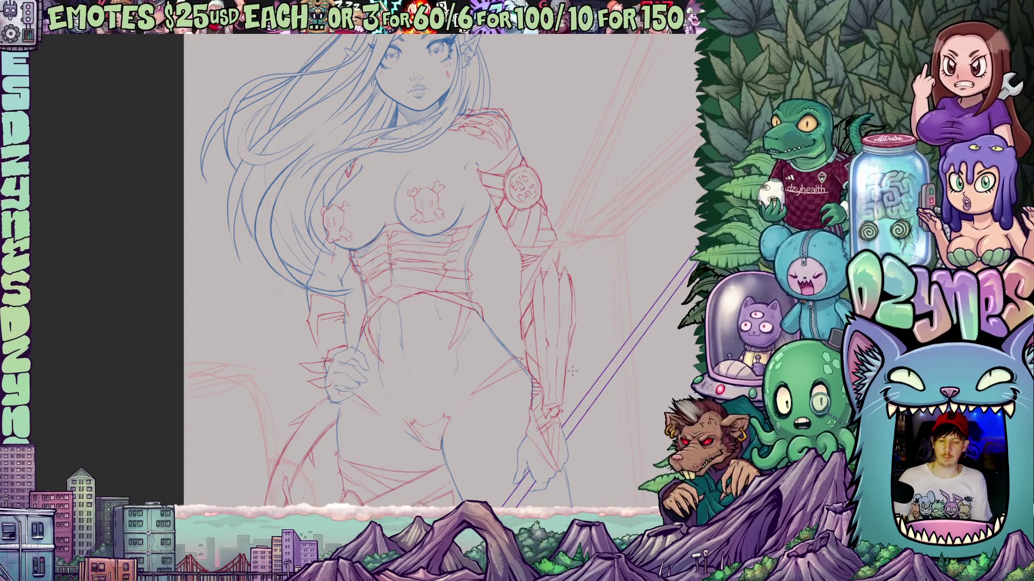
pyautogui.scroll(-3, 573, 371)
pyautogui.moveTo(607, 256)
pyautogui.mouseDown()
pyautogui.moveTo(543, 255)
pyautogui.moveTo(507, 229)
pyautogui.mouseUp()
pyautogui.scroll(-2, 543, 256)
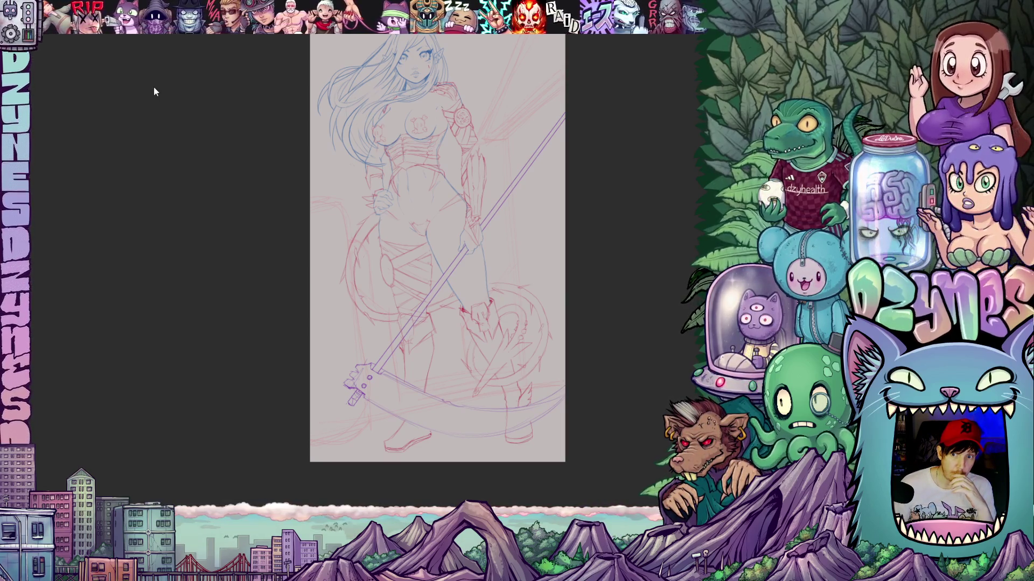
pyautogui.hotkey('ctrl', 's')
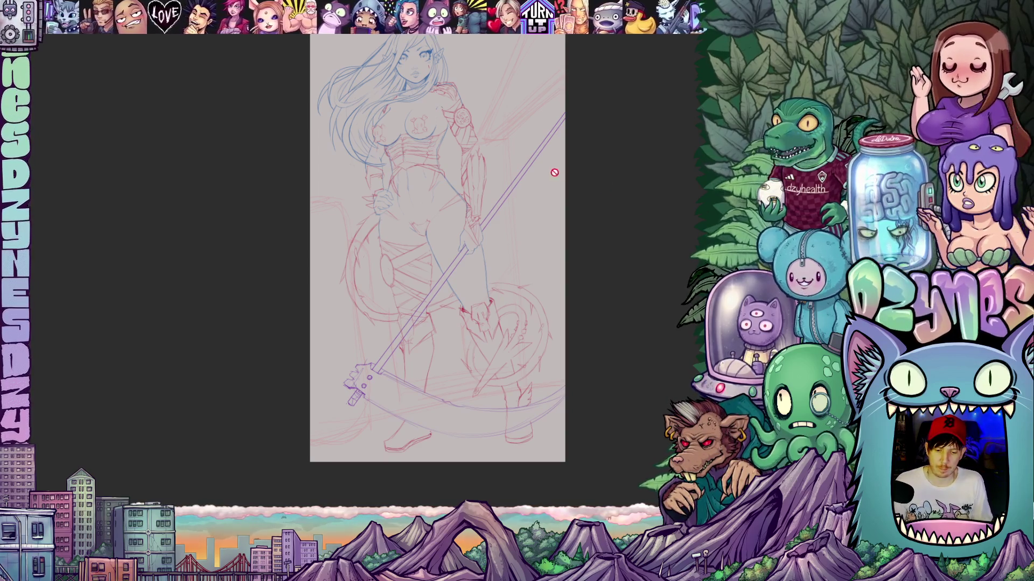
# - Zoom out to see the whole figure and bring up the Layer menu
pyautogui.scroll(2, 515, 284)
pyautogui.scroll(-2, 503, 218)
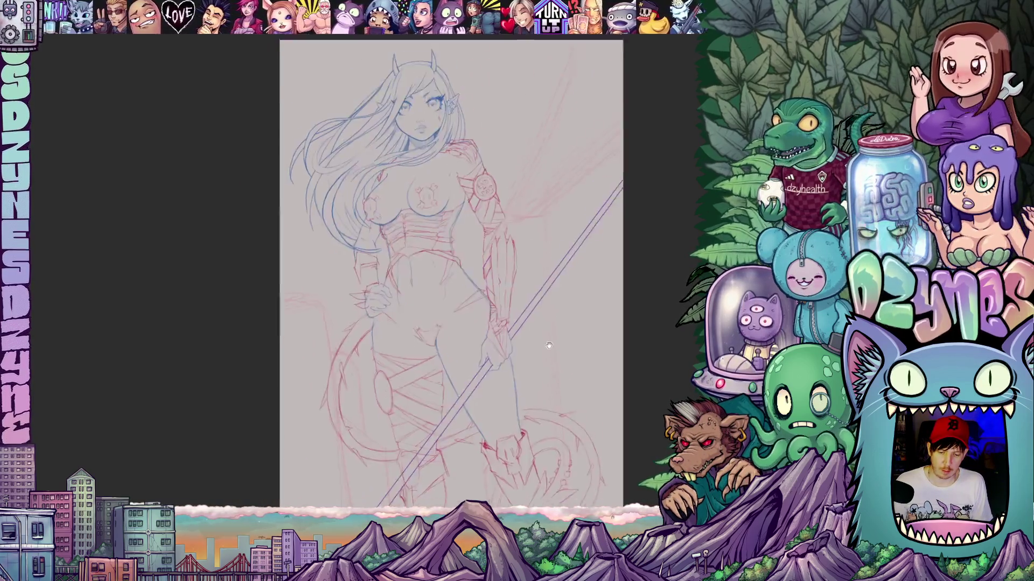
pyautogui.scroll(3, 527, 197)
pyautogui.scroll(-2, 528, 197)
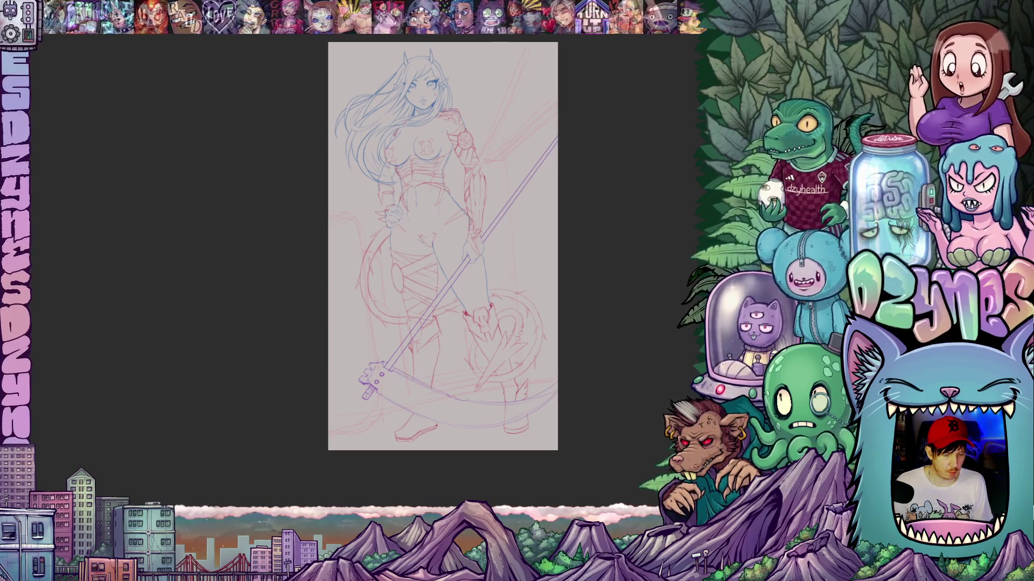
pyautogui.click(41, 11)
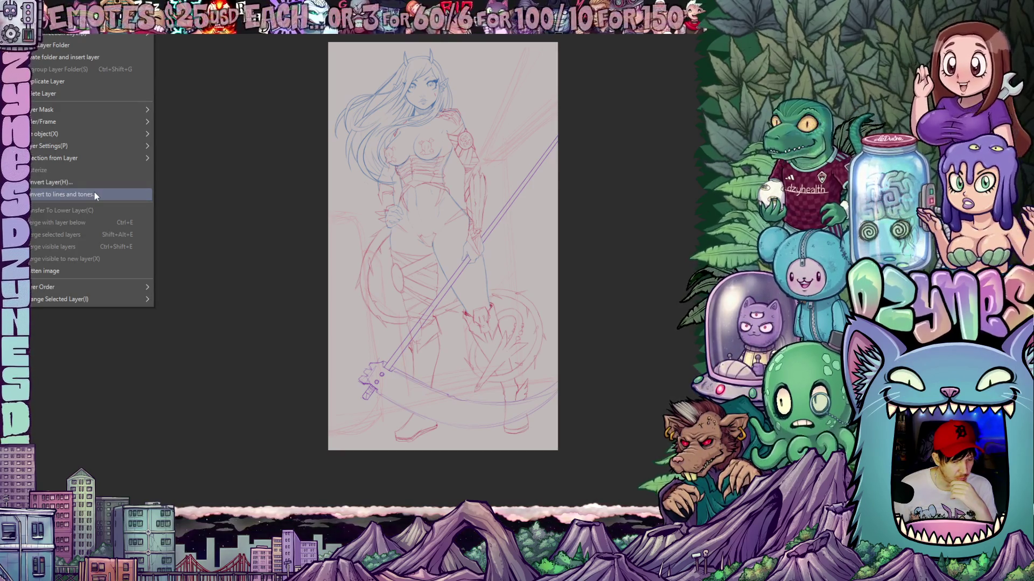
pyautogui.click(95, 194)
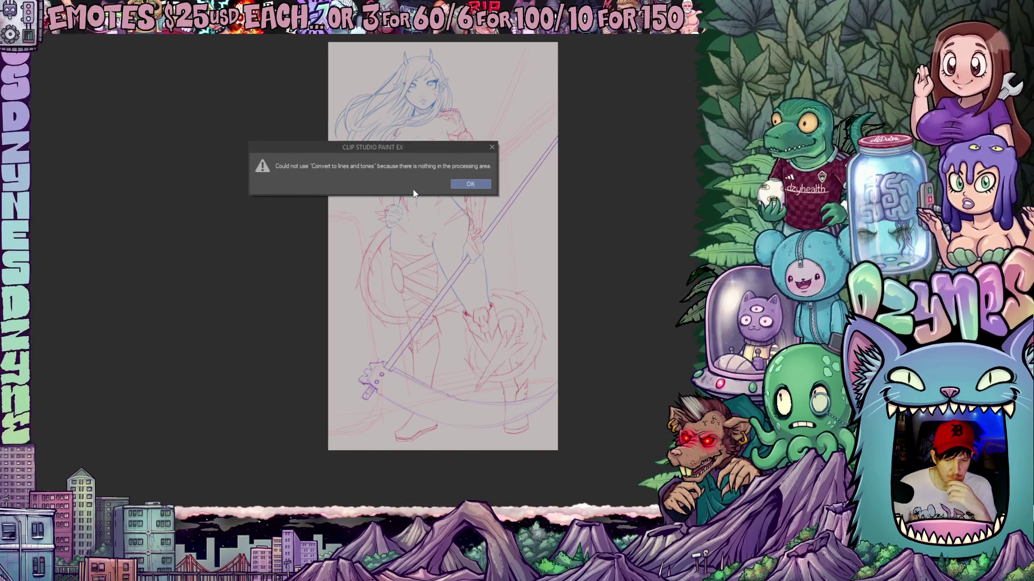
pyautogui.click(476, 185)
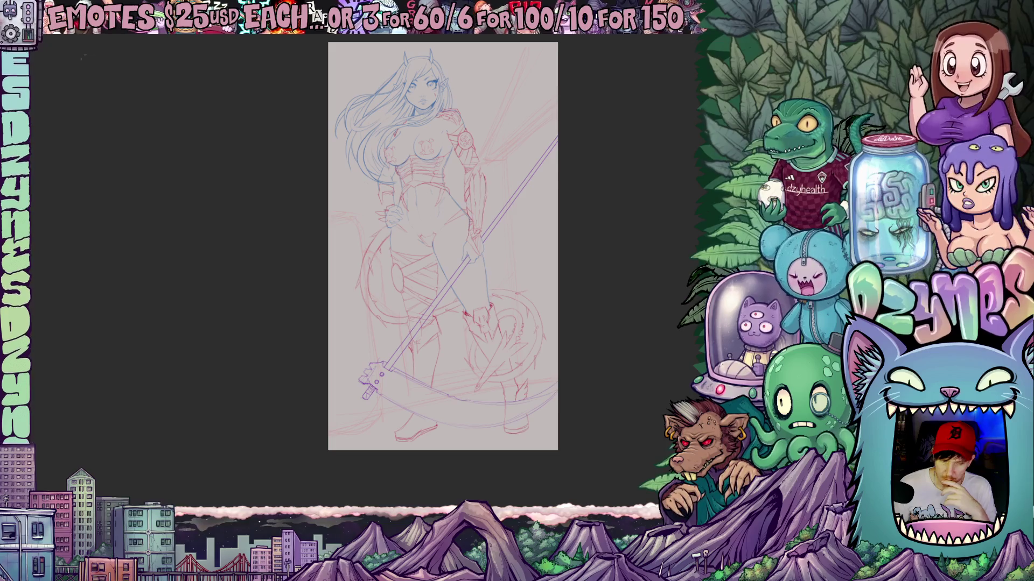
pyautogui.click(32, 24)
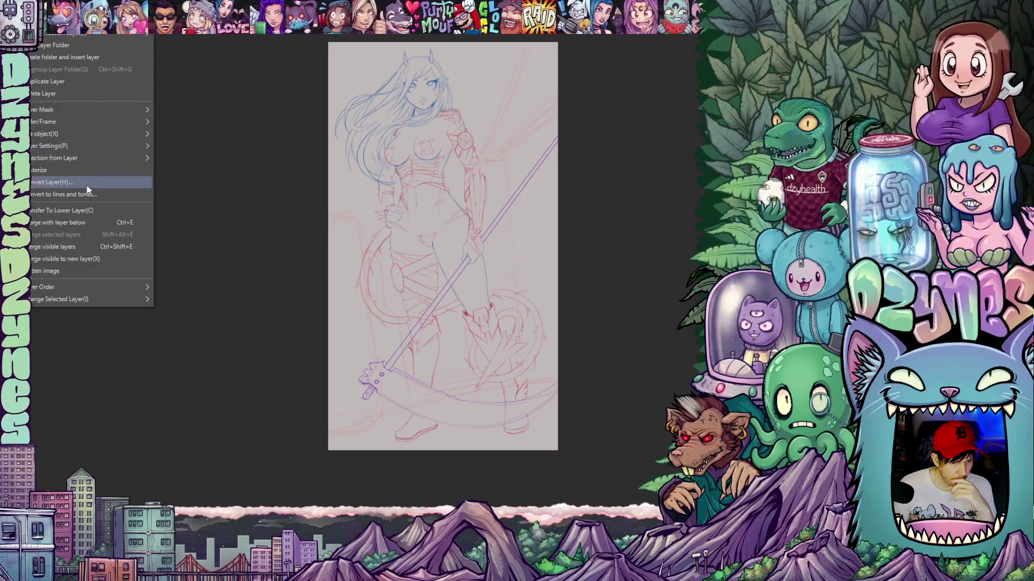
pyautogui.click(86, 193)
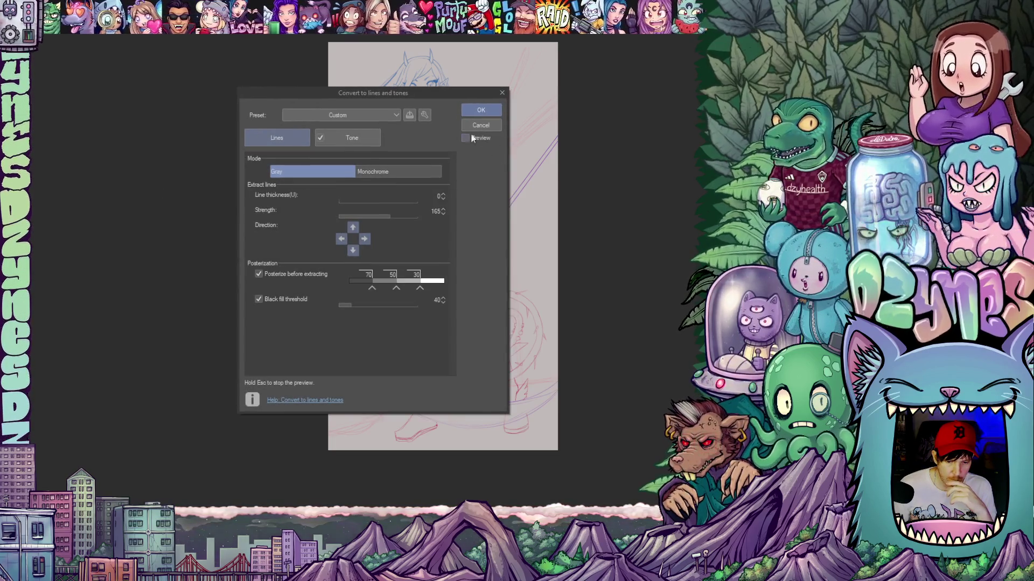
pyautogui.moveTo(428, 95)
pyautogui.mouseDown()
pyautogui.moveTo(289, 137)
pyautogui.moveTo(286, 112)
pyautogui.mouseUp()
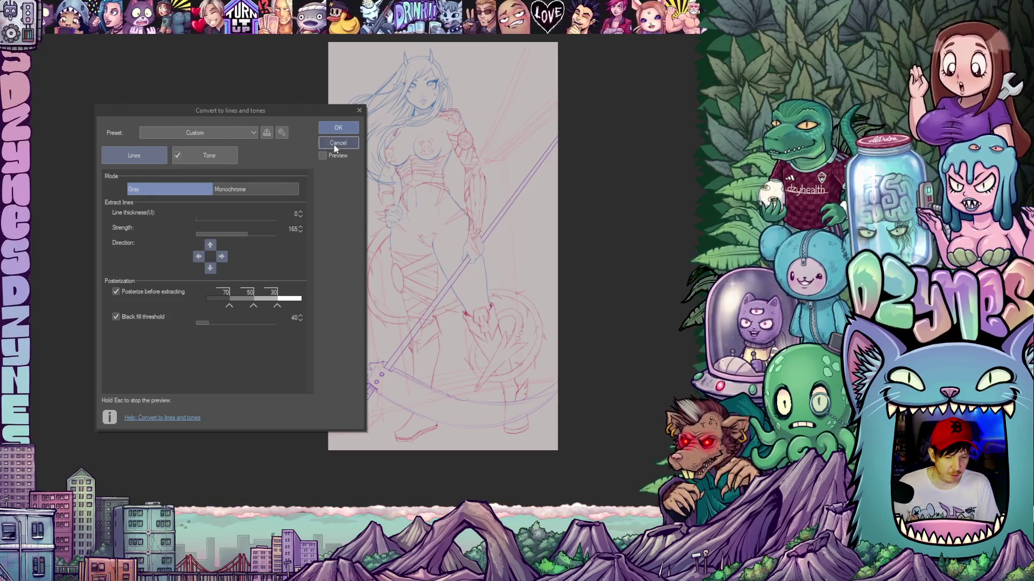
pyautogui.click(334, 143)
pyautogui.click(16, 27)
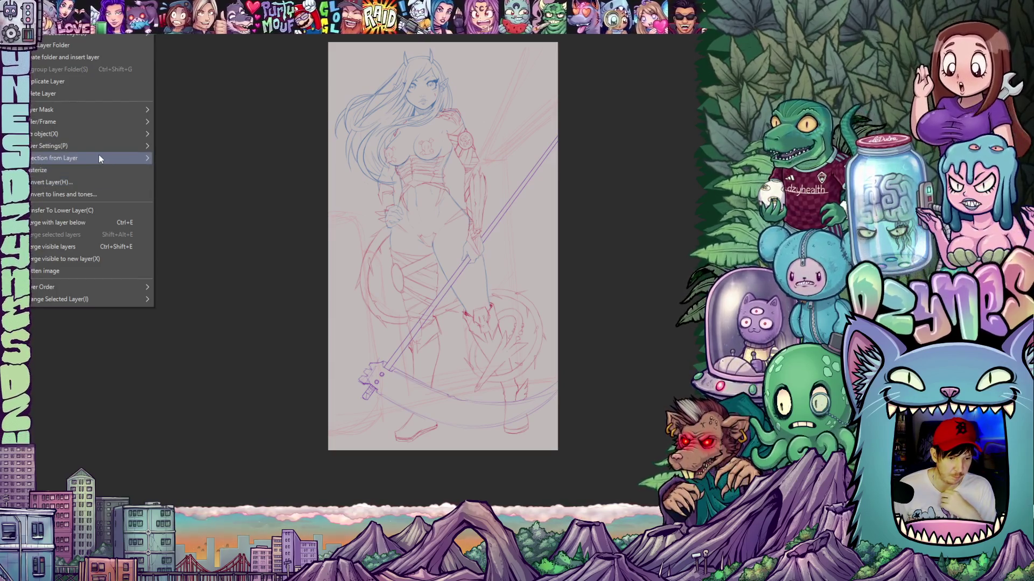
# - Choose Create Perspective Ruler from Layer > Ruler/Frame
pyautogui.moveTo(99, 158)
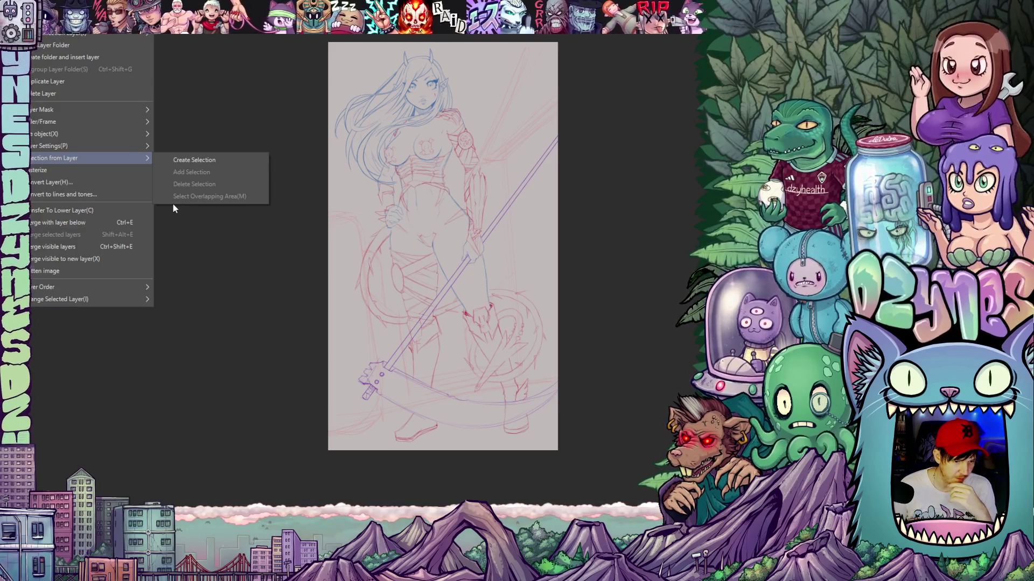
pyautogui.moveTo(148, 123)
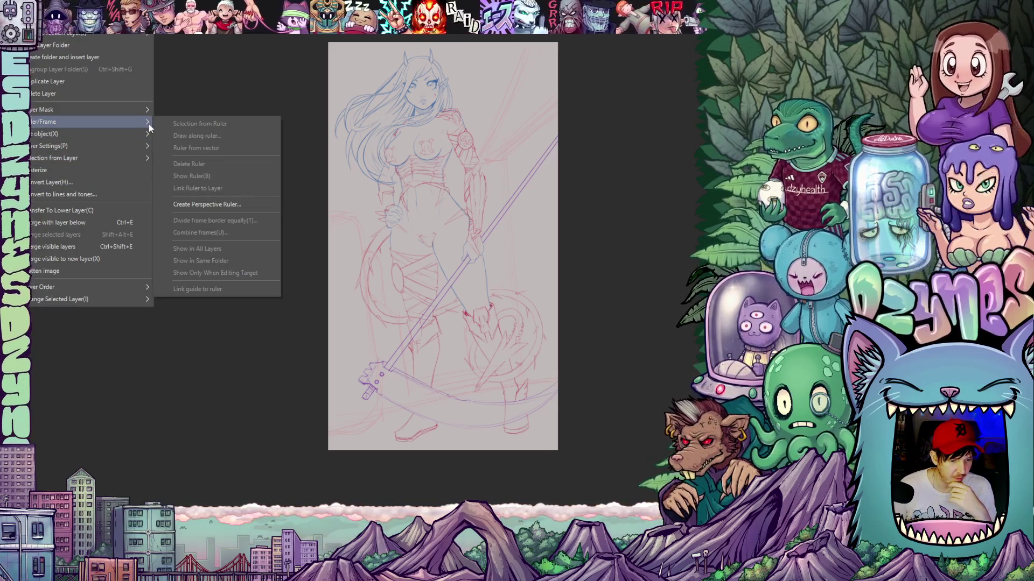
pyautogui.click(226, 204)
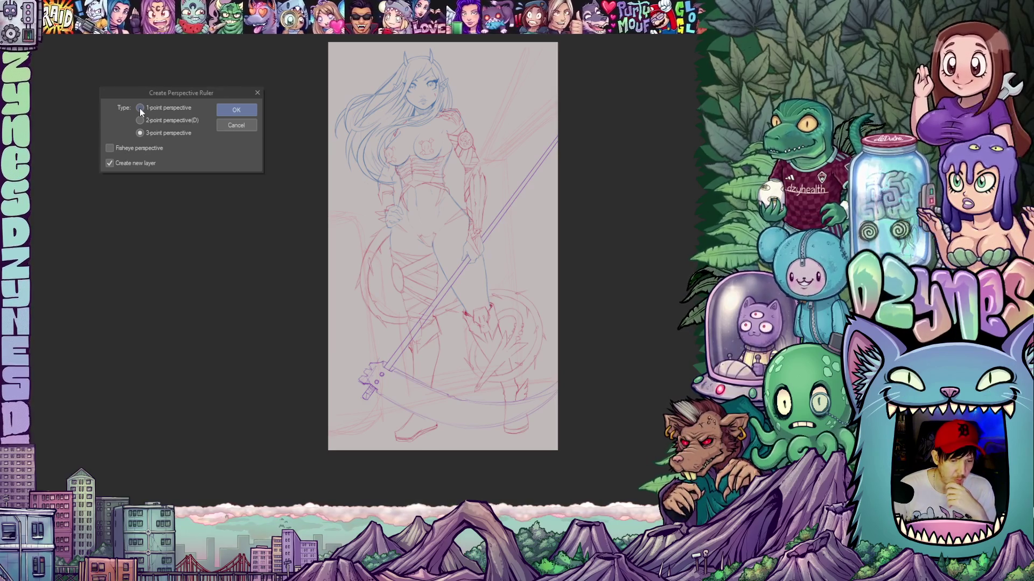
# - Create a 1-point perspective ruler on a new layer and select it on the canvas
pyautogui.click(140, 108)
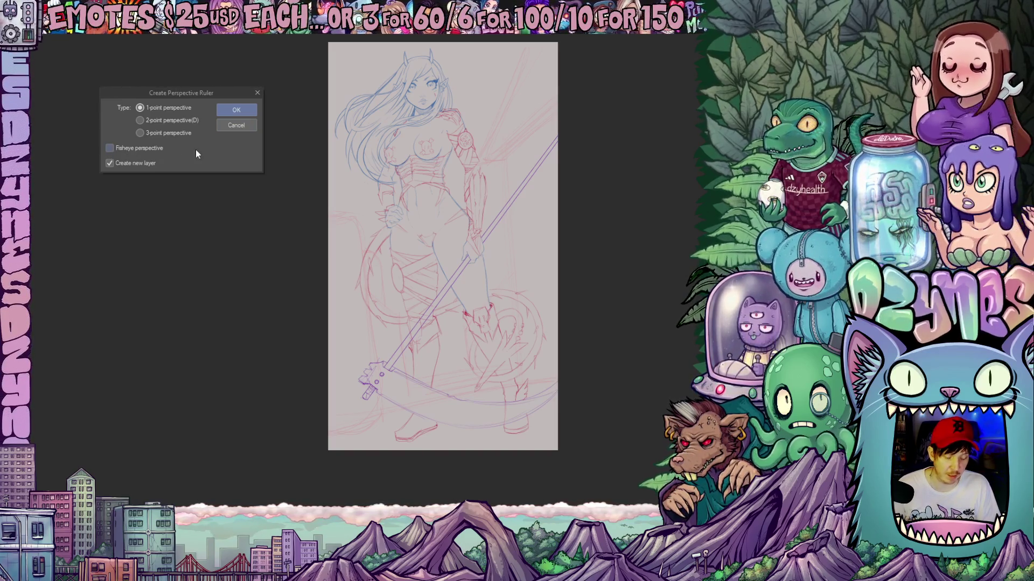
pyautogui.click(236, 110)
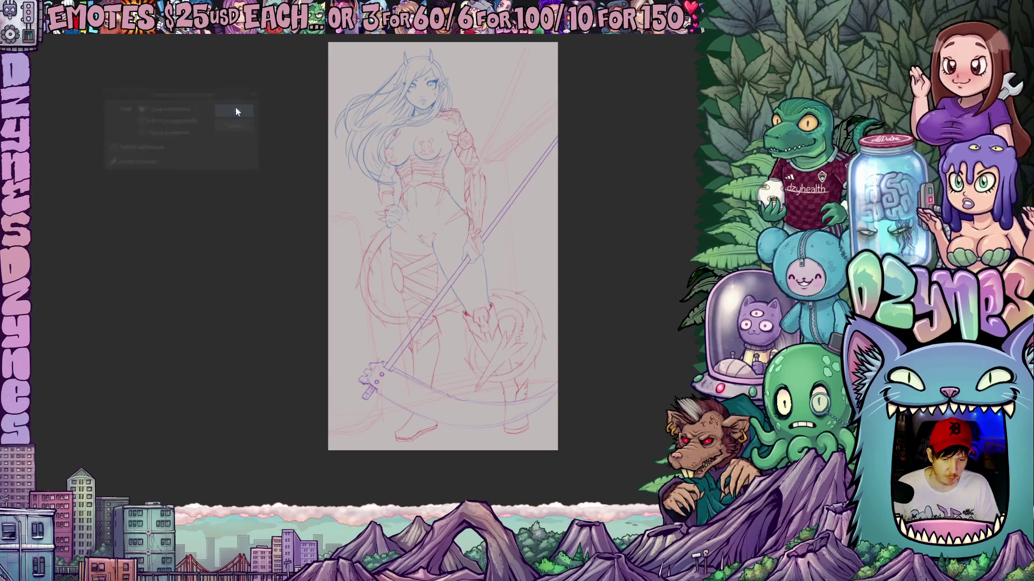
pyautogui.click(450, 246)
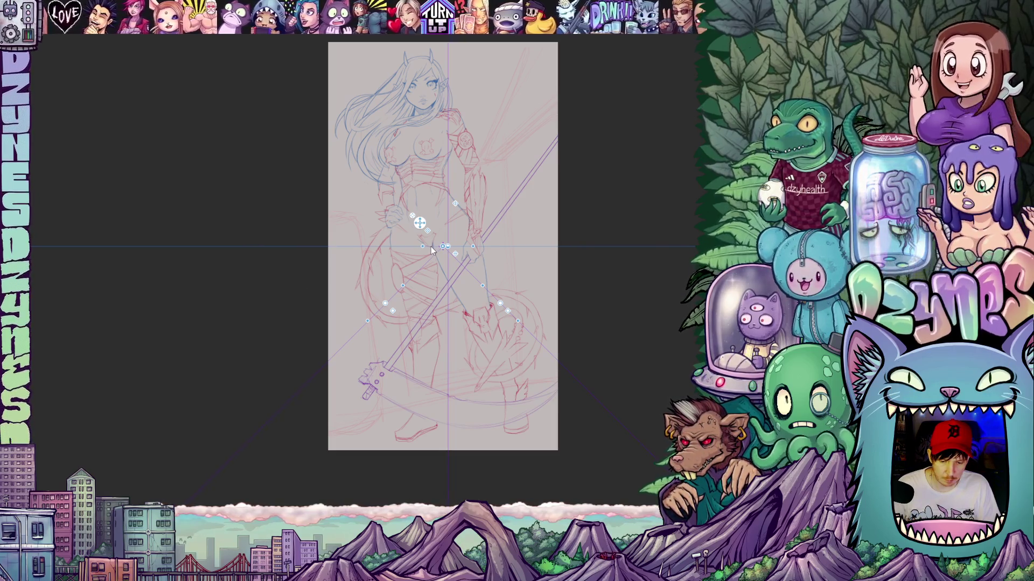
# - Shift the perspective ruler down-left, then tilt and move it lower with a Ctrl+T transform
pyautogui.moveTo(419, 225); pyautogui.dragTo(403, 282)
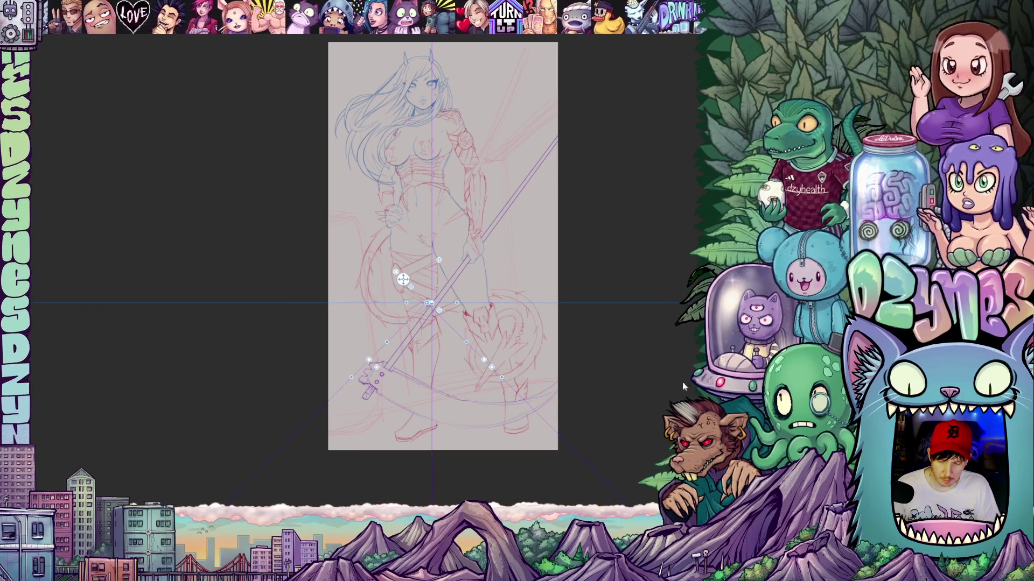
pyautogui.press('p')
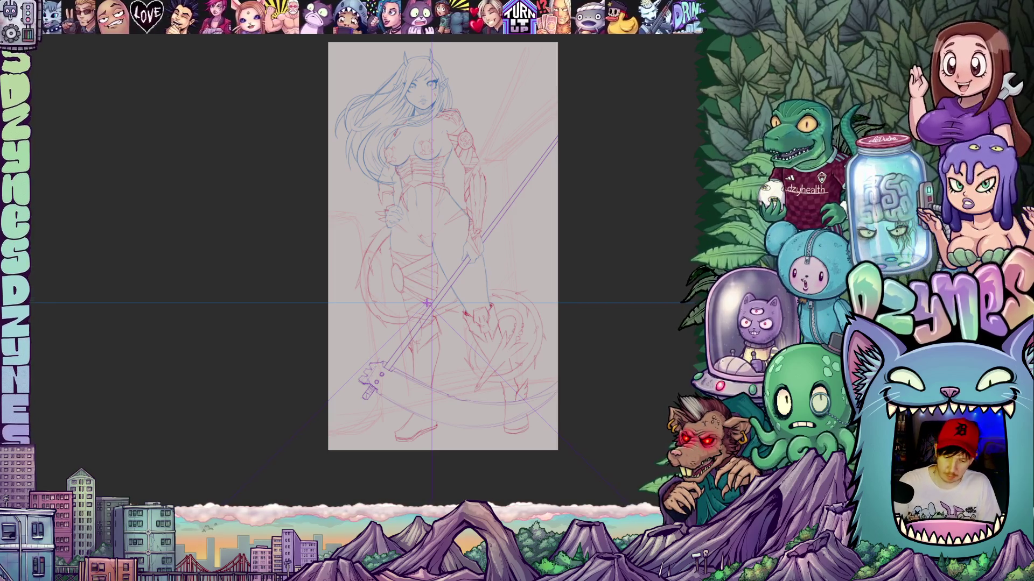
pyautogui.hotkey('ctrl', 't')
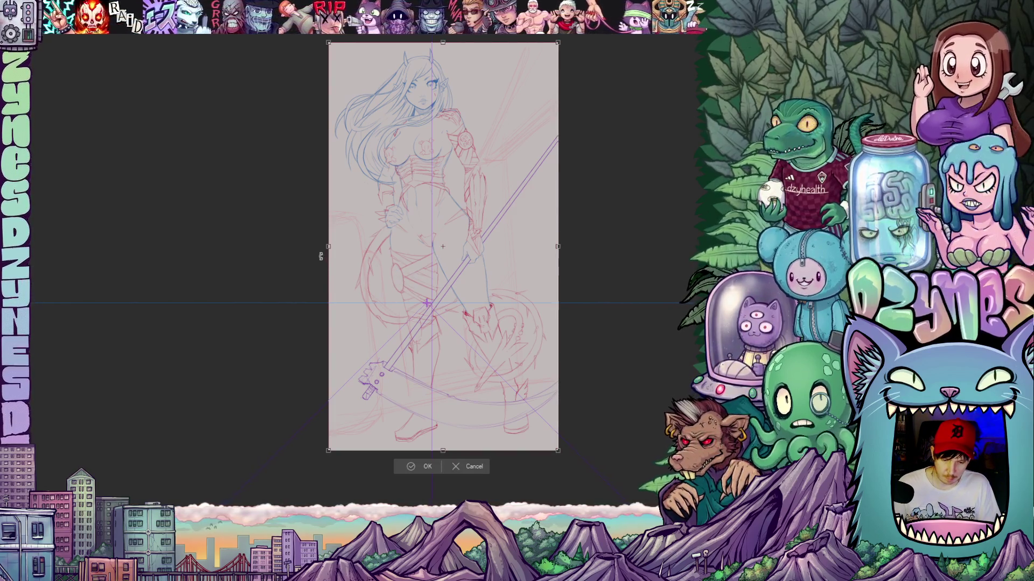
pyautogui.moveTo(316, 257); pyautogui.dragTo(319, 280)
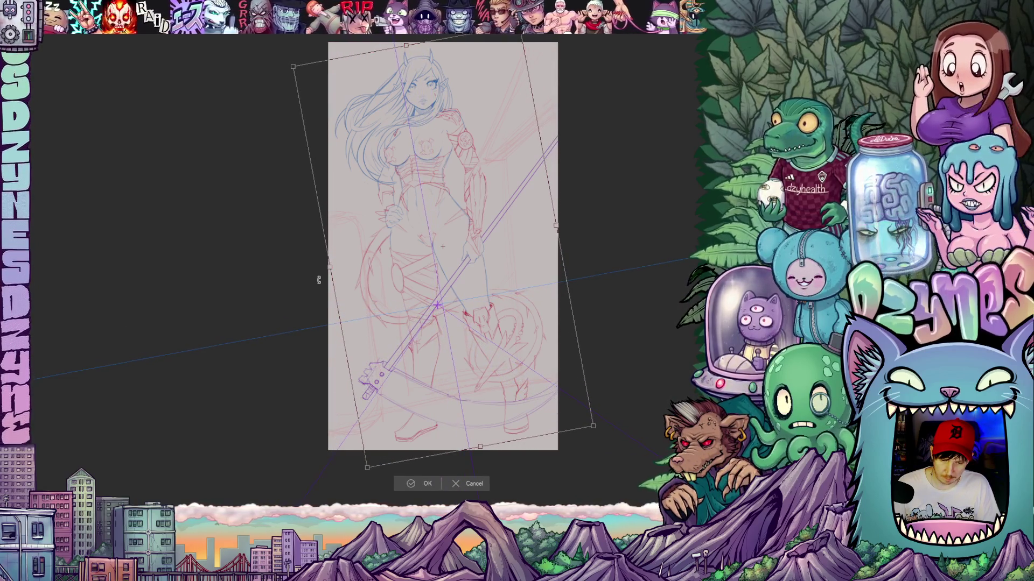
pyautogui.moveTo(567, 288)
pyautogui.mouseDown()
pyautogui.moveTo(572, 362)
pyautogui.moveTo(566, 320)
pyautogui.moveTo(579, 301)
pyautogui.mouseUp()
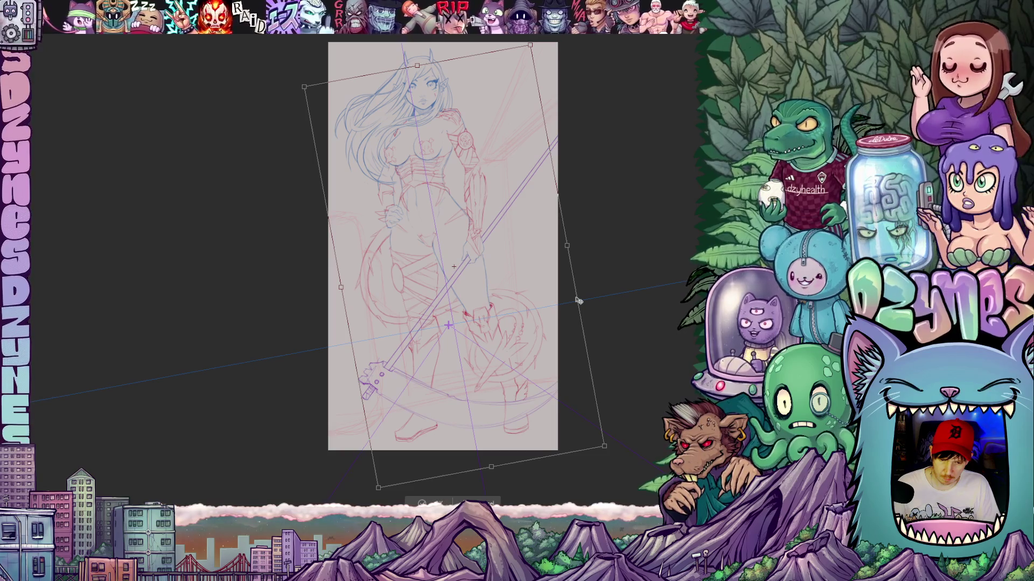
pyautogui.moveTo(579, 301); pyautogui.dragTo(565, 304)
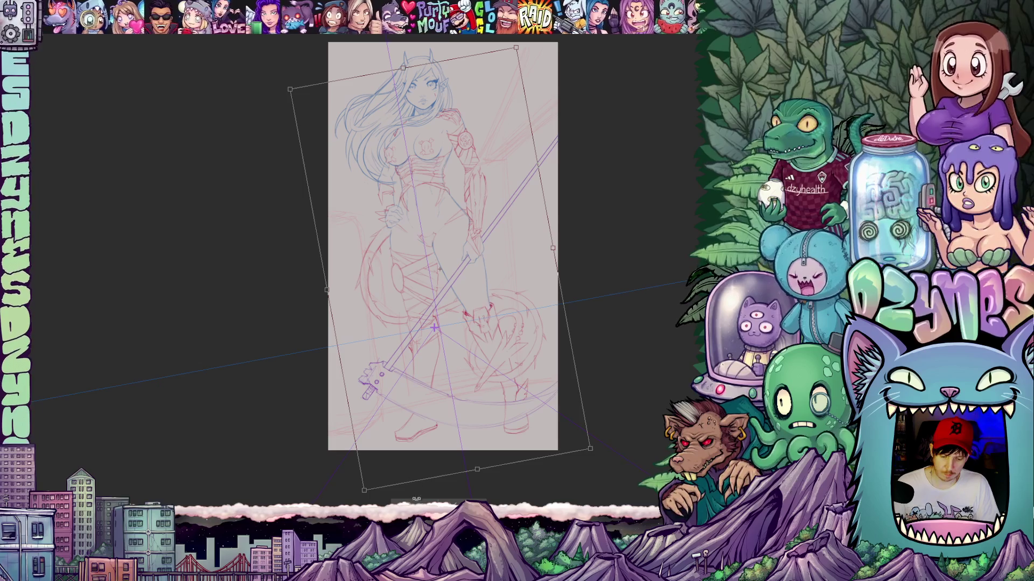
pyautogui.press('Return')
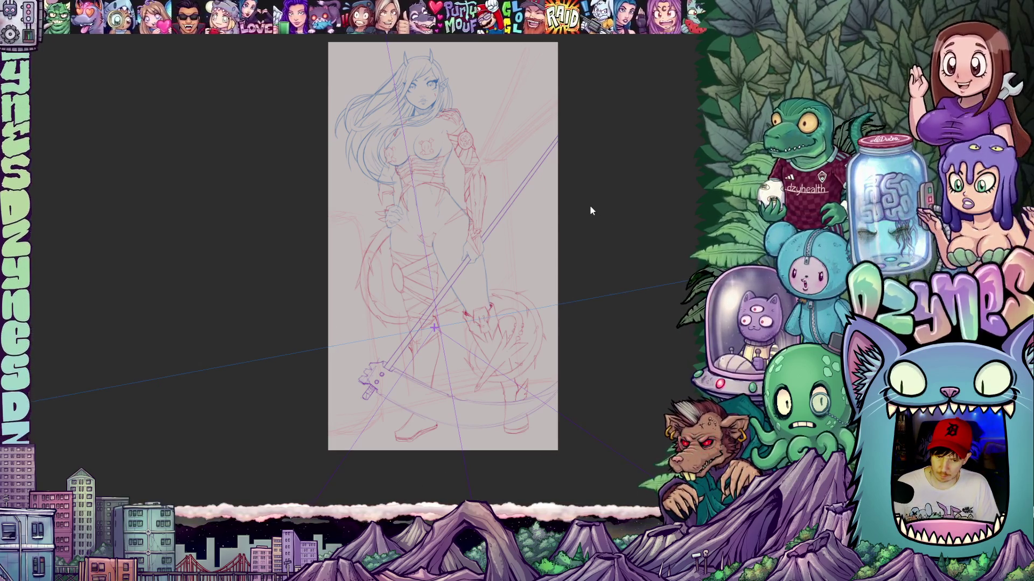
# - Set the drawing colour to dark teal, hue 173, HEX 057B6D
pyautogui.scroll(2, 529, 160)
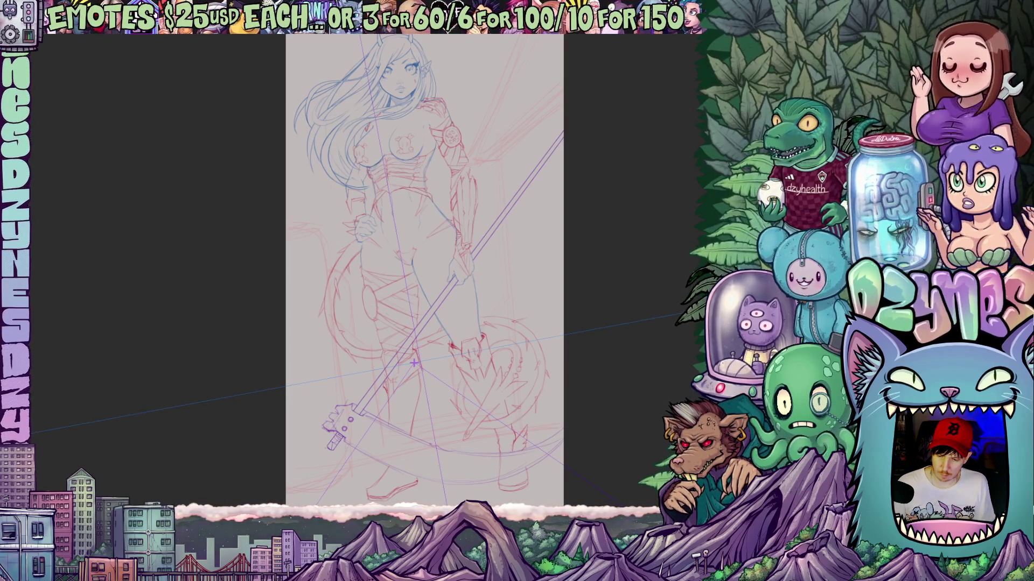
pyautogui.press('c')
pyautogui.click(364, 386)
pyautogui.moveTo(341, 392); pyautogui.dragTo(344, 367)
pyautogui.click(364, 379)
pyautogui.click(342, 373)
pyautogui.click(345, 379)
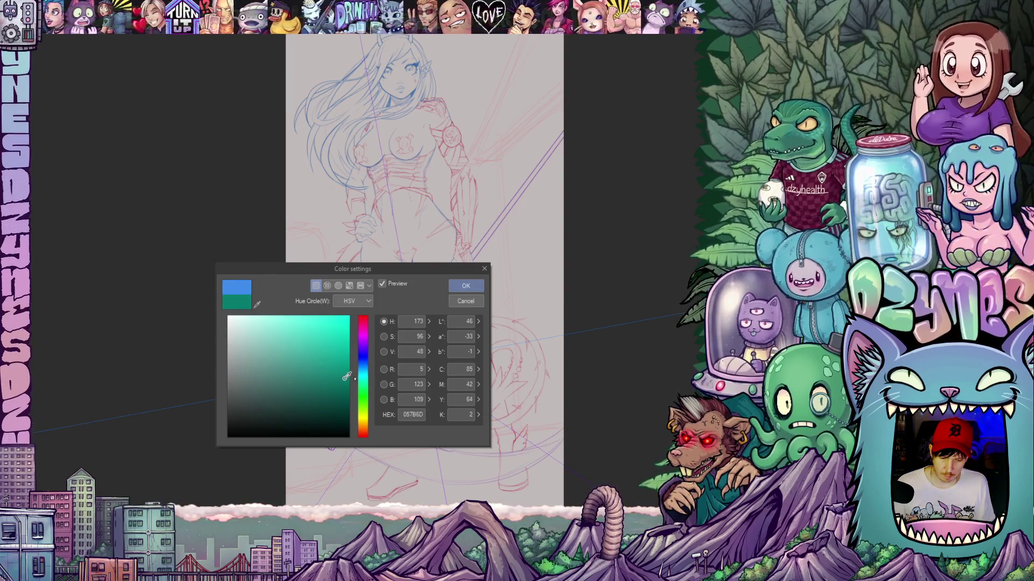
pyautogui.click(466, 286)
pyautogui.moveTo(535, 291)
pyautogui.mouseDown()
pyautogui.moveTo(486, 386)
pyautogui.moveTo(441, 299)
pyautogui.mouseUp()
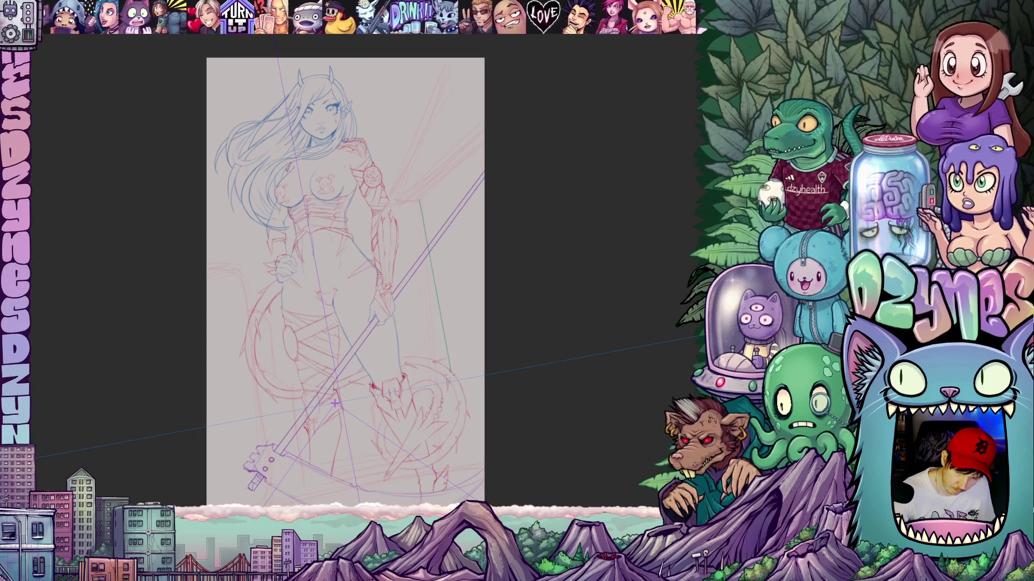
# - Draw a straight teal perspective guide line to the right of the figure
pyautogui.moveTo(518, 461)
pyautogui.mouseDown()
pyautogui.moveTo(555, 376)
pyautogui.moveTo(704, 293)
pyautogui.moveTo(694, 253)
pyautogui.mouseUp()
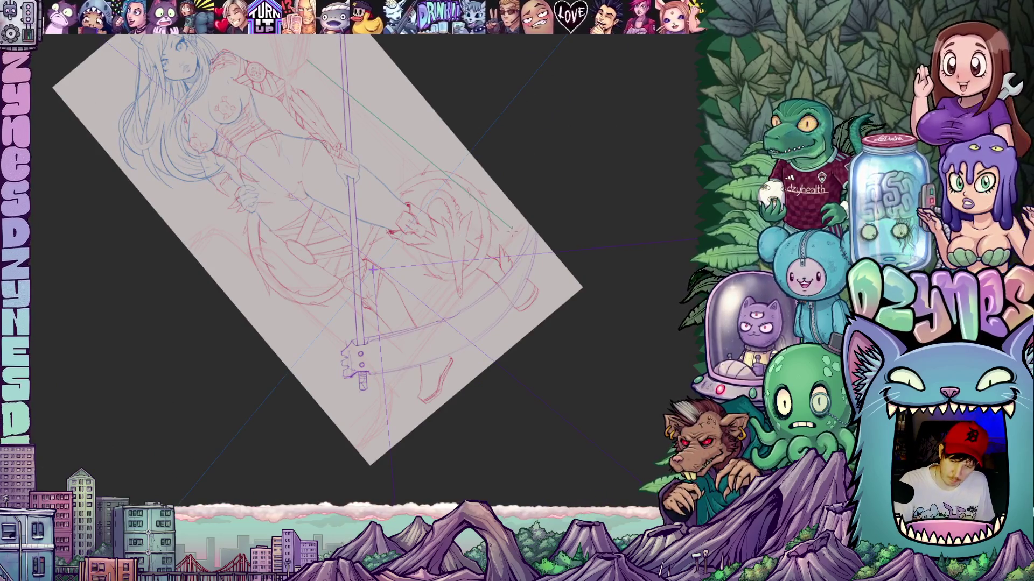
pyautogui.moveTo(537, 251); pyautogui.dragTo(412, 367)
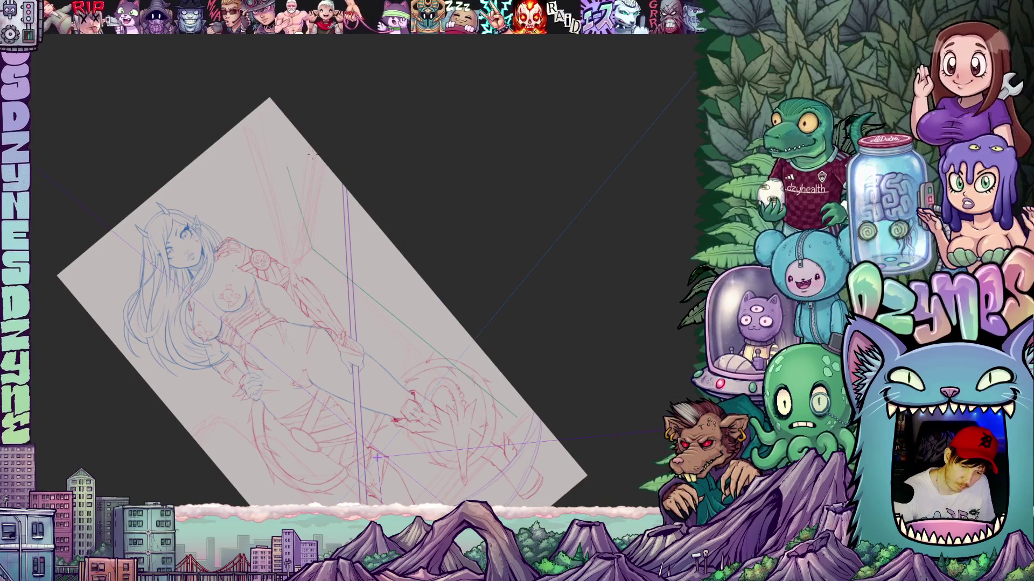
pyautogui.moveTo(481, 156)
pyautogui.mouseDown()
pyautogui.moveTo(595, 316)
pyautogui.moveTo(578, 375)
pyautogui.moveTo(581, 279)
pyautogui.moveTo(590, 351)
pyautogui.moveTo(556, 427)
pyautogui.mouseUp()
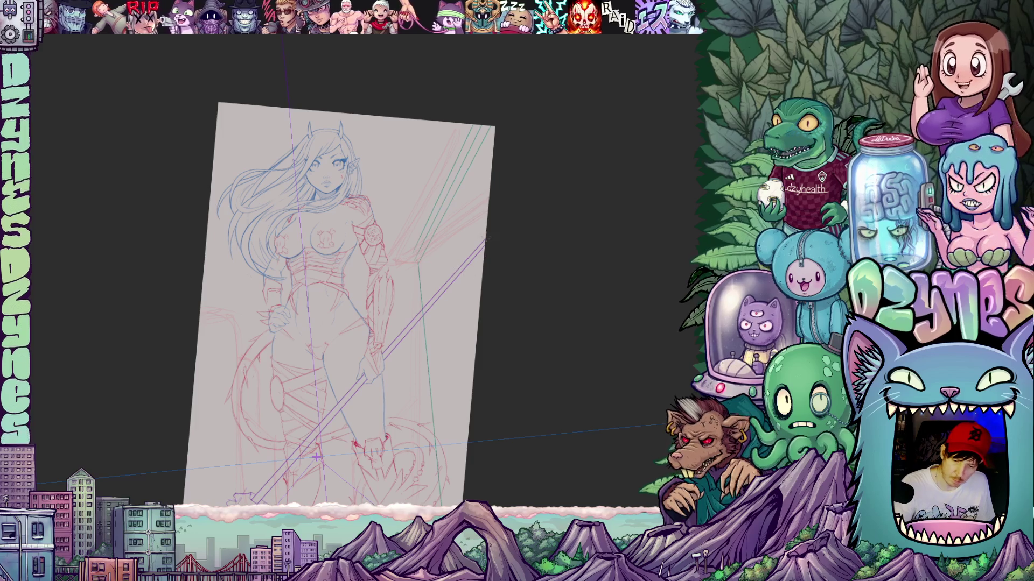
pyautogui.moveTo(462, 348)
pyautogui.mouseDown()
pyautogui.moveTo(469, 282)
pyautogui.moveTo(439, 205)
pyautogui.mouseUp()
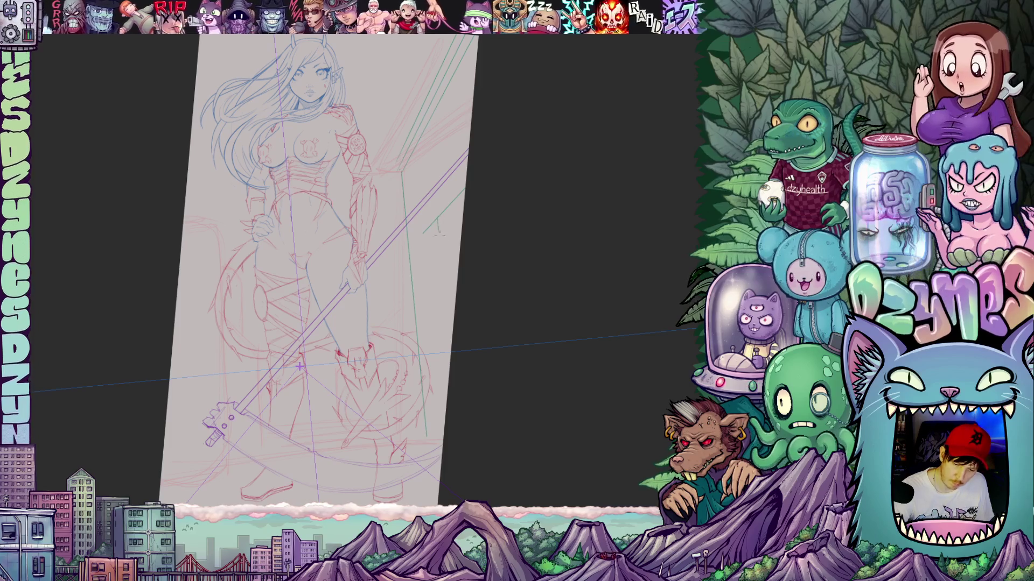
pyautogui.moveTo(468, 277)
pyautogui.mouseDown()
pyautogui.moveTo(491, 346)
pyautogui.moveTo(494, 284)
pyautogui.mouseUp()
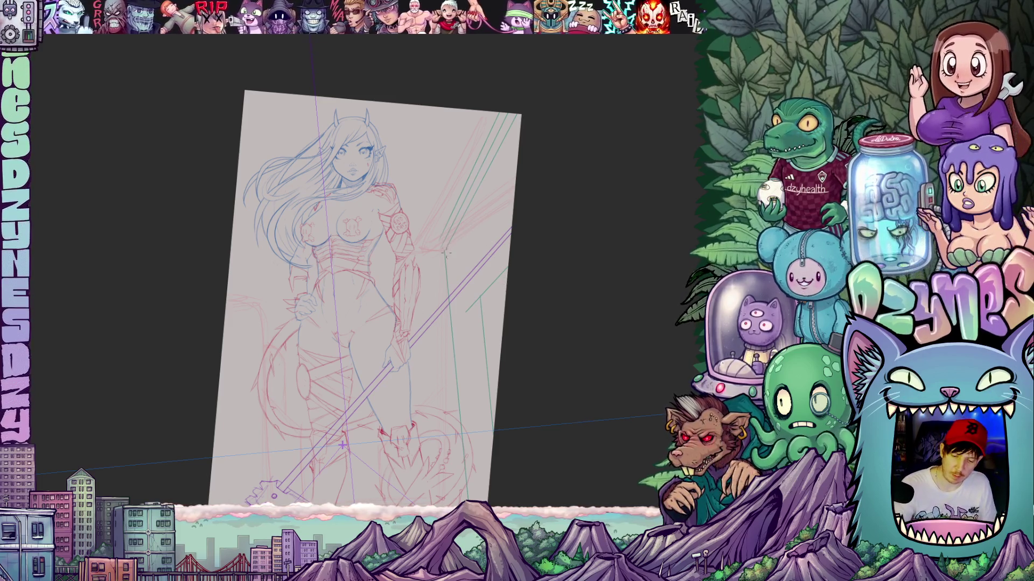
pyautogui.moveTo(488, 382)
pyautogui.mouseDown()
pyautogui.moveTo(549, 288)
pyautogui.moveTo(558, 321)
pyautogui.moveTo(579, 254)
pyautogui.mouseUp()
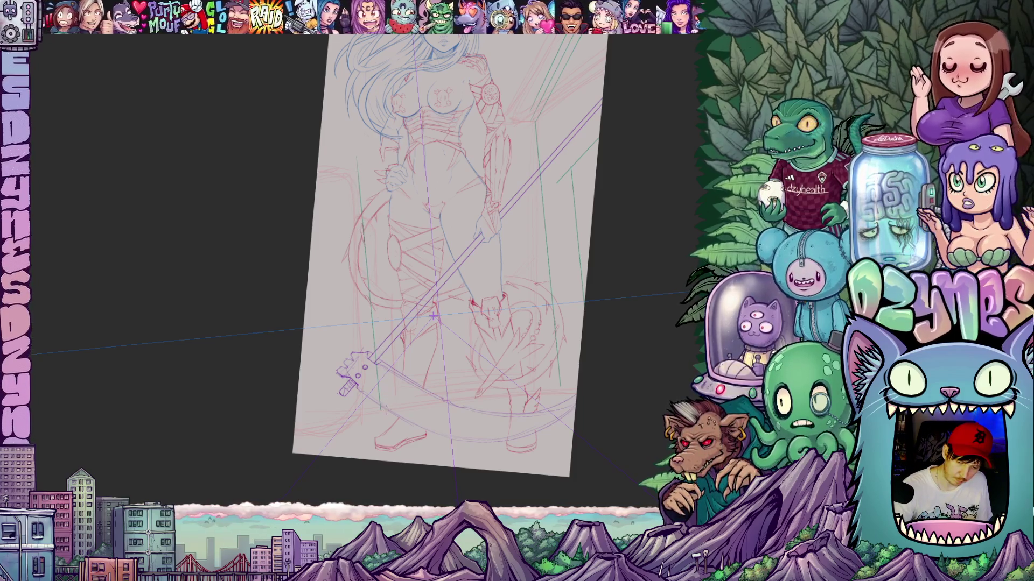
pyautogui.moveTo(517, 378)
pyautogui.mouseDown()
pyautogui.moveTo(575, 423)
pyautogui.moveTo(593, 423)
pyautogui.moveTo(559, 394)
pyautogui.mouseUp()
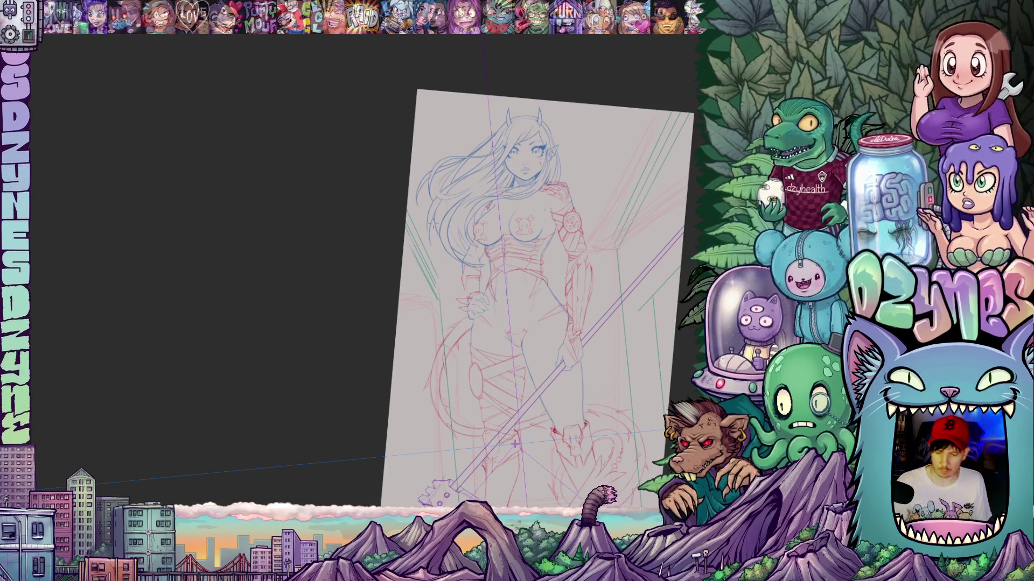
pyautogui.scroll(-3, 396, 286)
pyautogui.moveTo(404, 344); pyautogui.dragTo(420, 303)
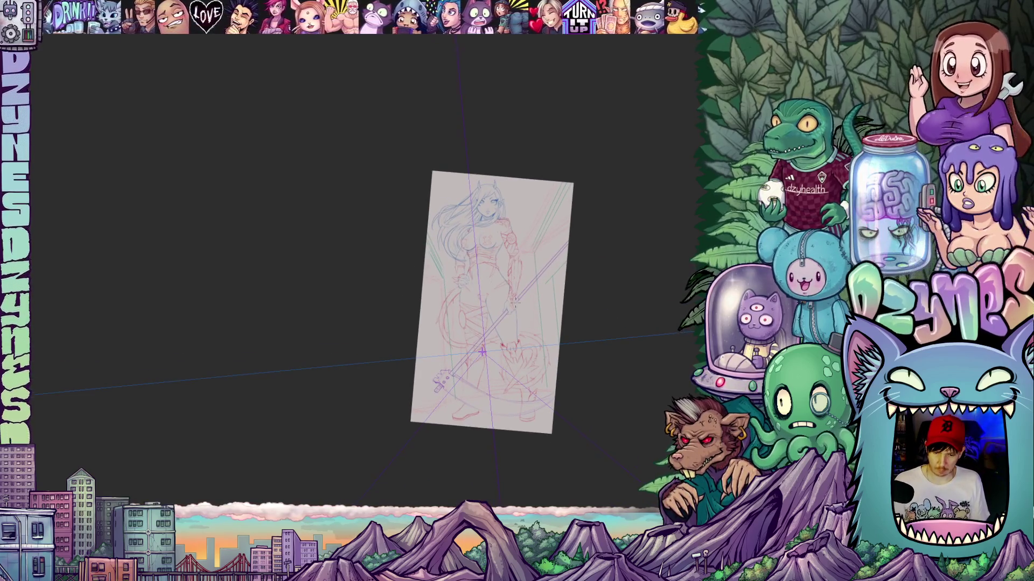
pyautogui.scroll(5, 490, 205)
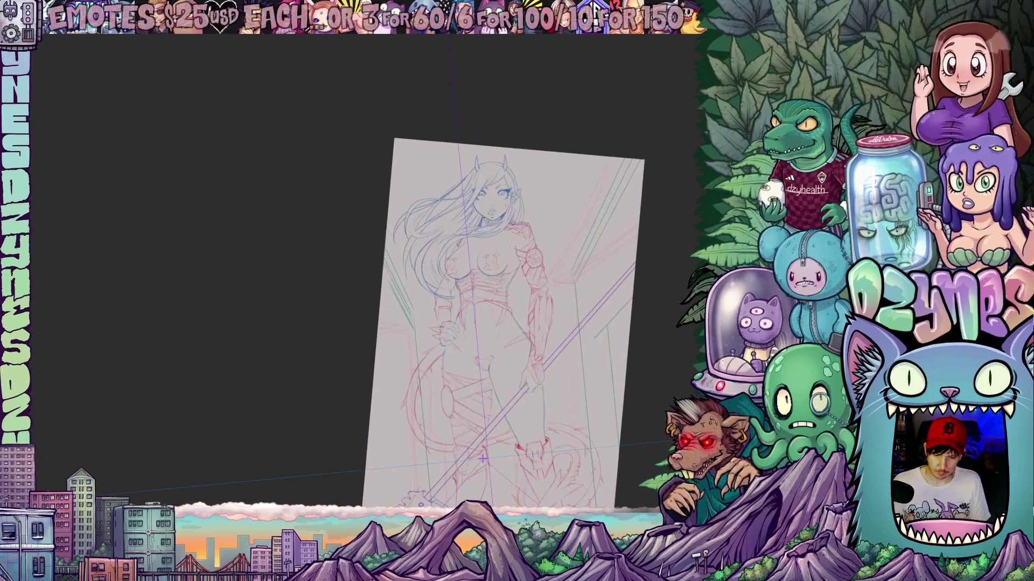
pyautogui.moveTo(502, 229); pyautogui.dragTo(524, 313)
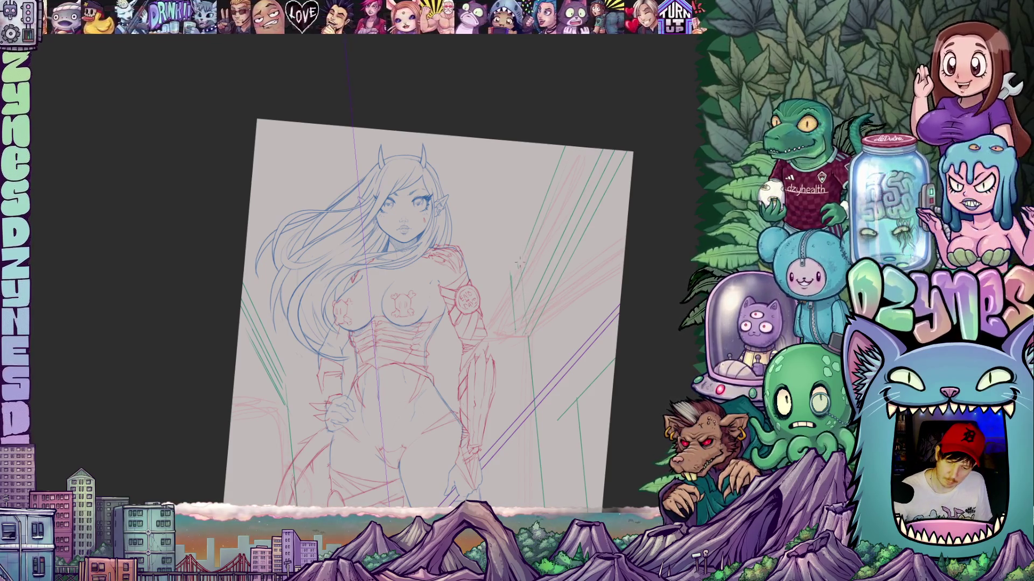
pyautogui.moveTo(518, 262); pyautogui.dragTo(506, 140)
# - Draw a straight teal line below the scythe's lower end and reset the canvas rotation
pyautogui.scroll(-5, 532, 175)
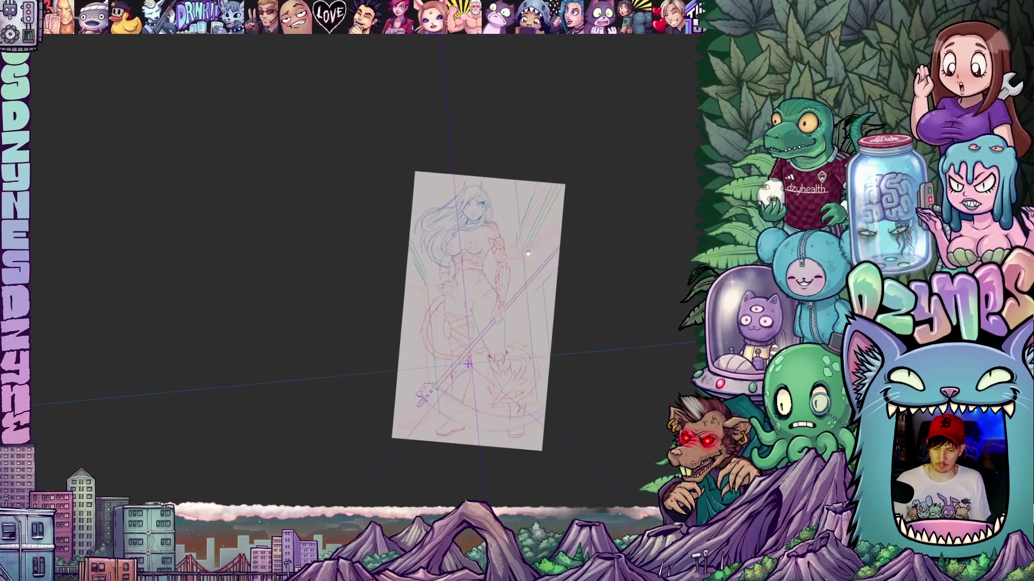
pyautogui.moveTo(528, 239); pyautogui.dragTo(531, 224)
pyautogui.scroll(2, 484, 368)
pyautogui.scroll(1, 484, 367)
pyautogui.moveTo(483, 368)
pyautogui.mouseDown()
pyautogui.moveTo(511, 259)
pyautogui.moveTo(490, 236)
pyautogui.moveTo(566, 160)
pyautogui.mouseUp()
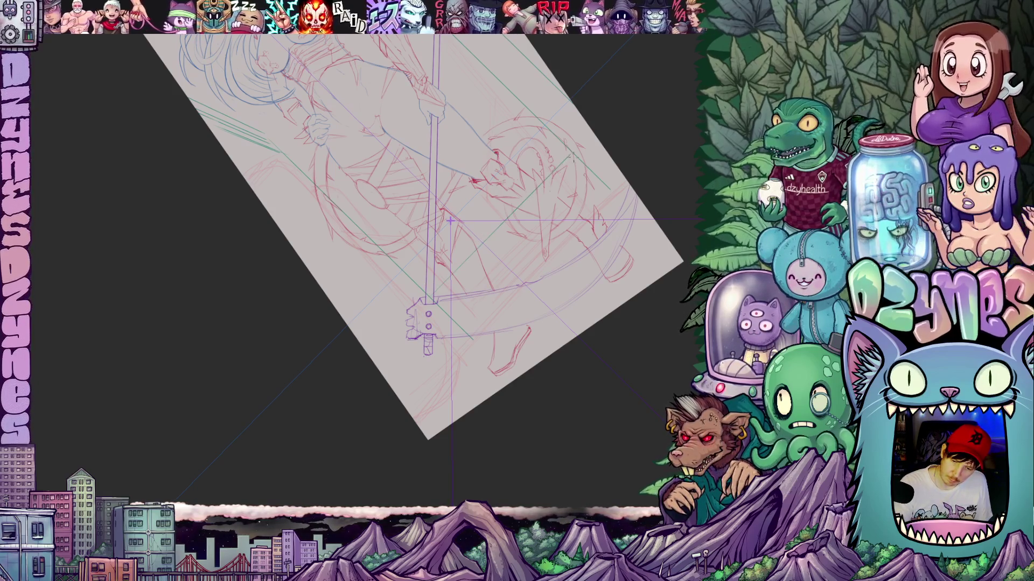
pyautogui.moveTo(521, 267)
pyautogui.mouseDown()
pyautogui.moveTo(548, 333)
pyautogui.moveTo(515, 374)
pyautogui.mouseUp()
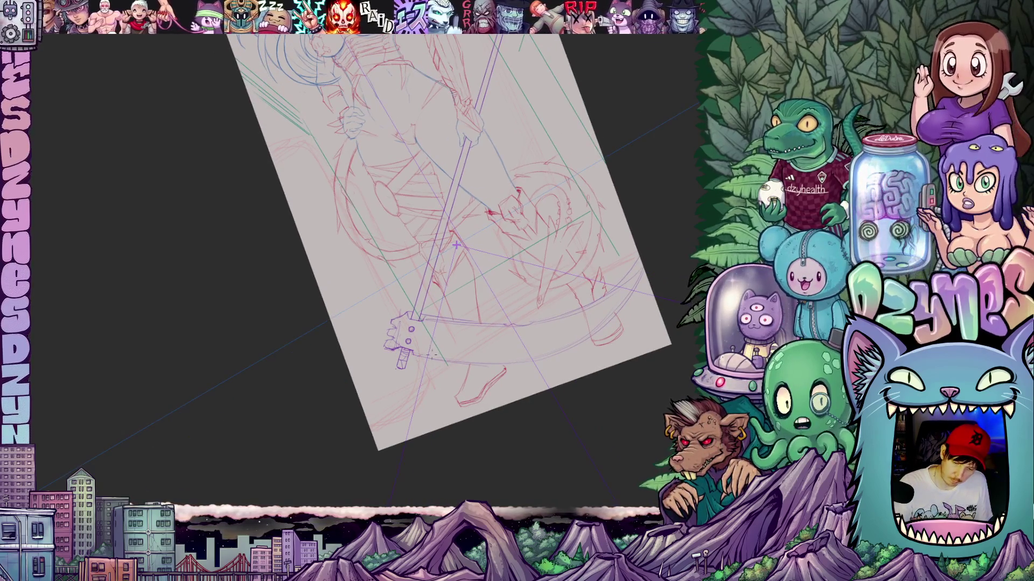
pyautogui.moveTo(434, 349); pyautogui.dragTo(413, 429)
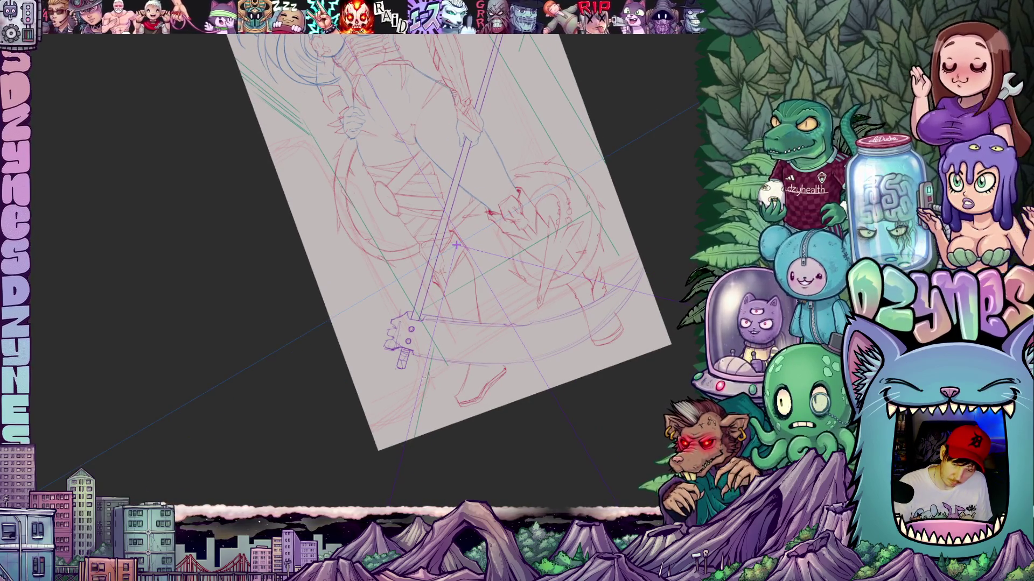
pyautogui.press('5')
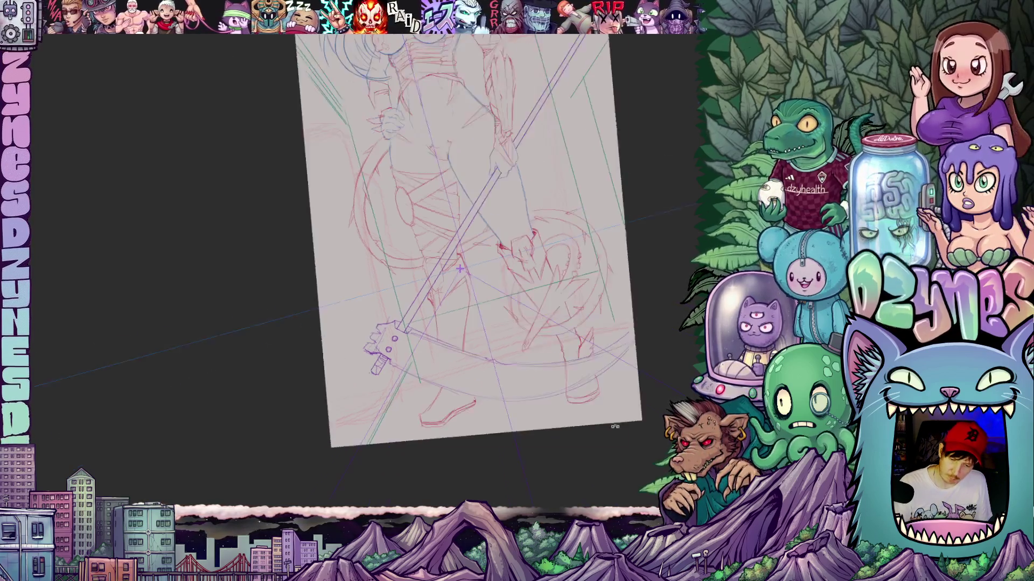
pyautogui.moveTo(634, 363)
pyautogui.mouseDown()
pyautogui.moveTo(582, 438)
pyautogui.moveTo(588, 422)
pyautogui.mouseUp()
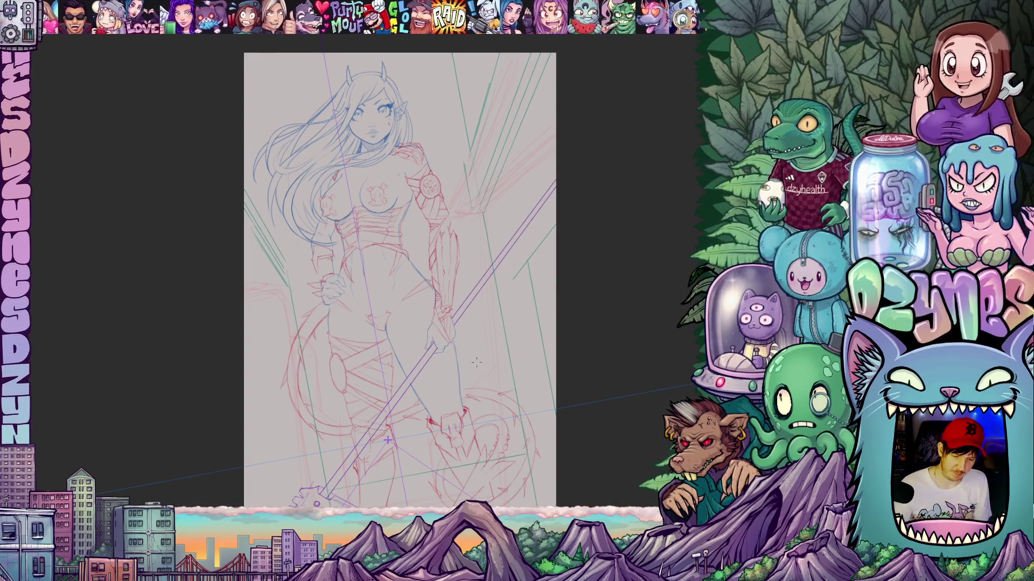
pyautogui.moveTo(400, 427); pyautogui.dragTo(492, 420)
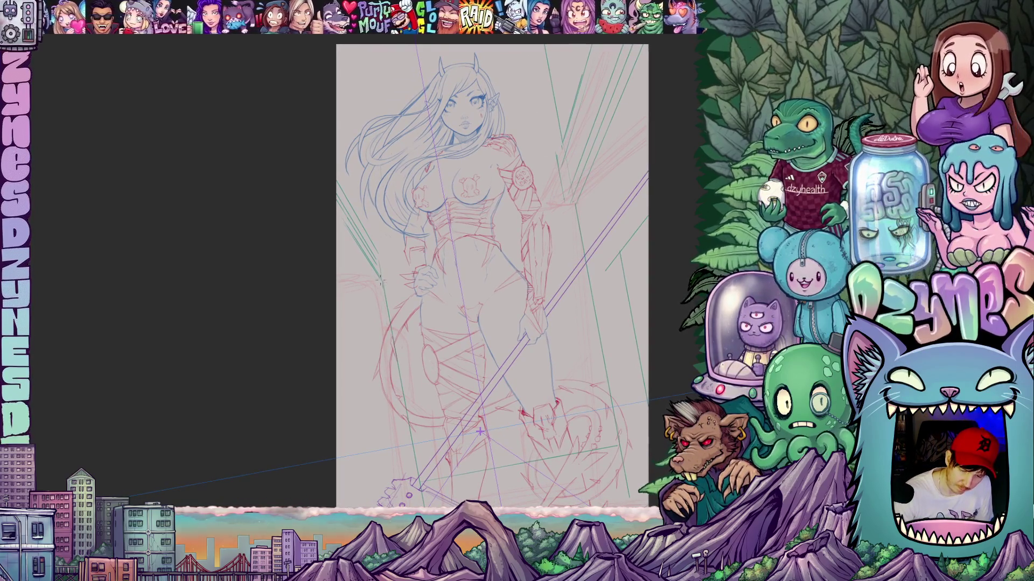
pyautogui.moveTo(376, 252)
pyautogui.mouseDown()
pyautogui.moveTo(365, 332)
pyautogui.moveTo(349, 216)
pyautogui.moveTo(323, 172)
pyautogui.mouseUp()
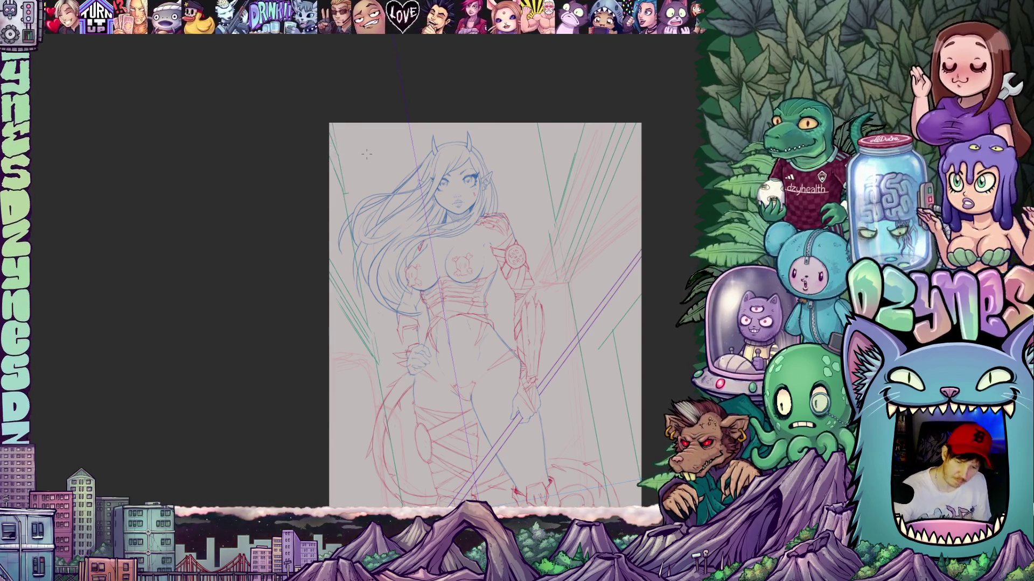
pyautogui.scroll(-5, 366, 154)
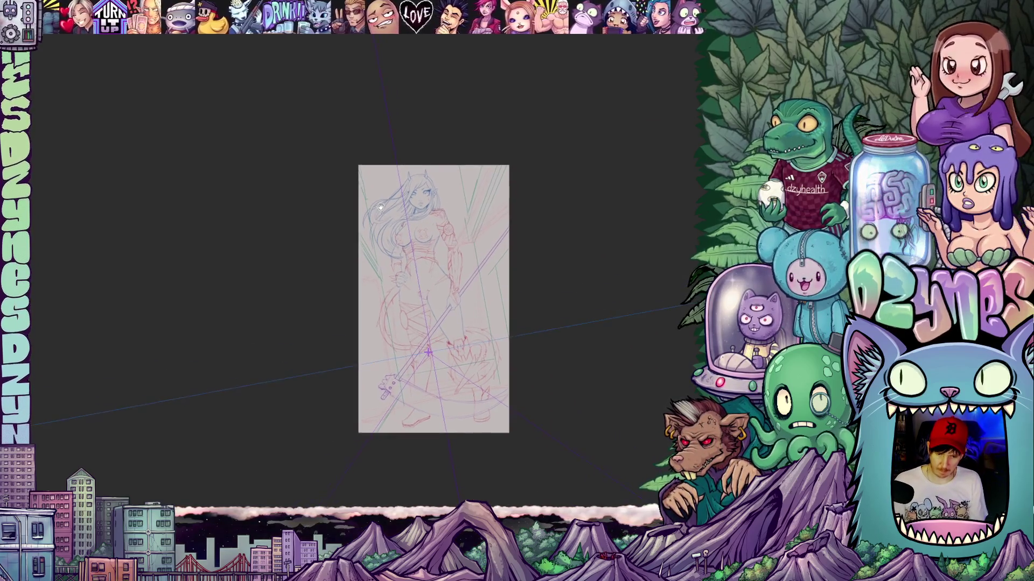
pyautogui.moveTo(386, 184)
pyautogui.mouseDown()
pyautogui.moveTo(385, 254)
pyautogui.moveTo(356, 220)
pyautogui.moveTo(356, 201)
pyautogui.mouseUp()
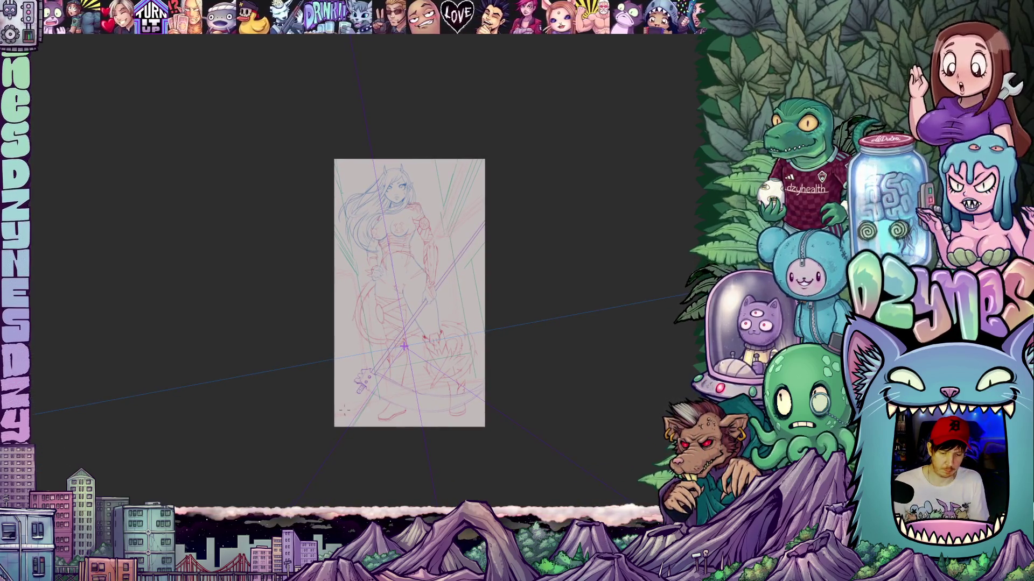
pyautogui.scroll(3, 363, 430)
pyautogui.moveTo(383, 384); pyautogui.dragTo(451, 356)
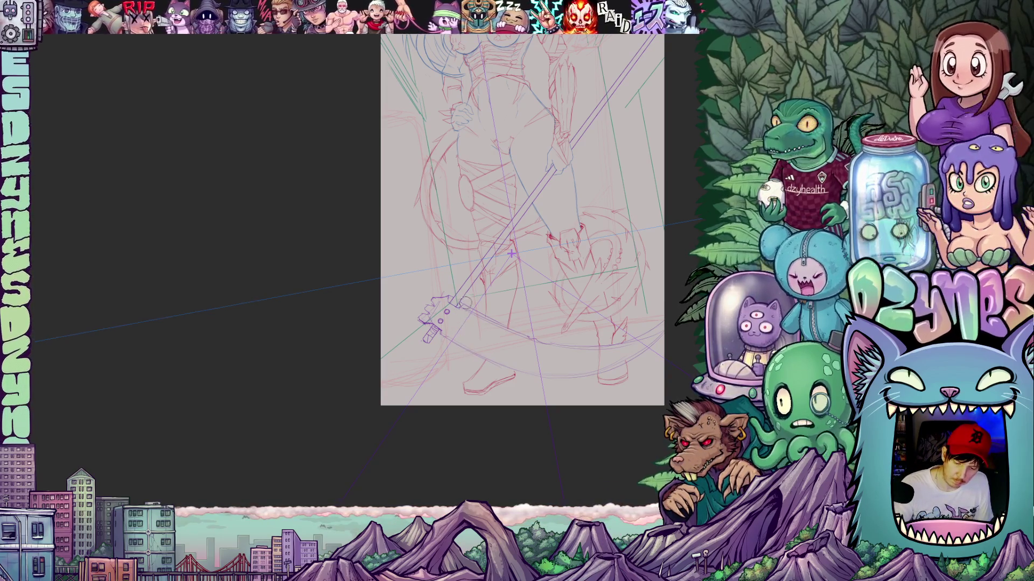
pyautogui.scroll(-3, 499, 337)
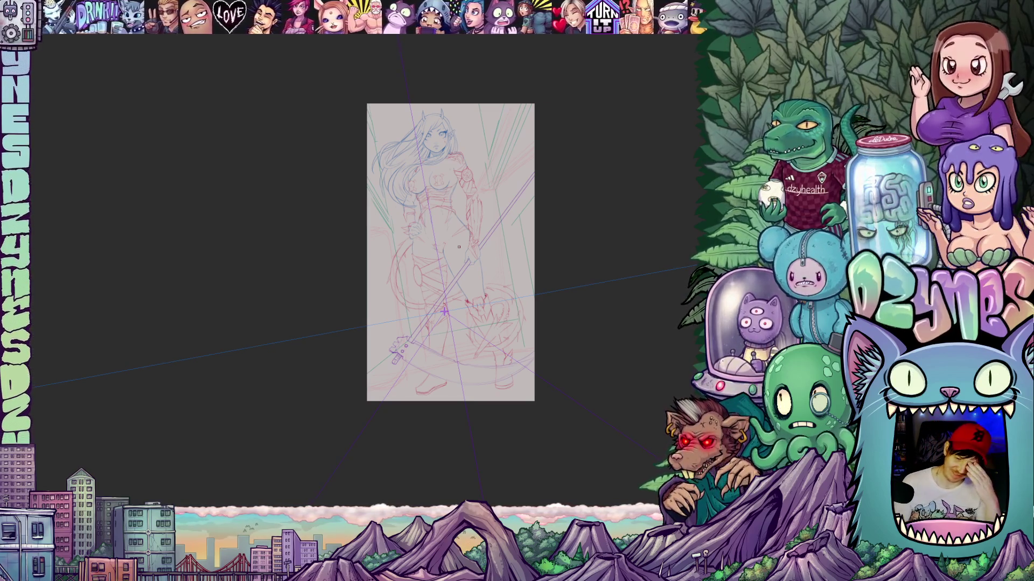
pyautogui.scroll(5, 413, 314)
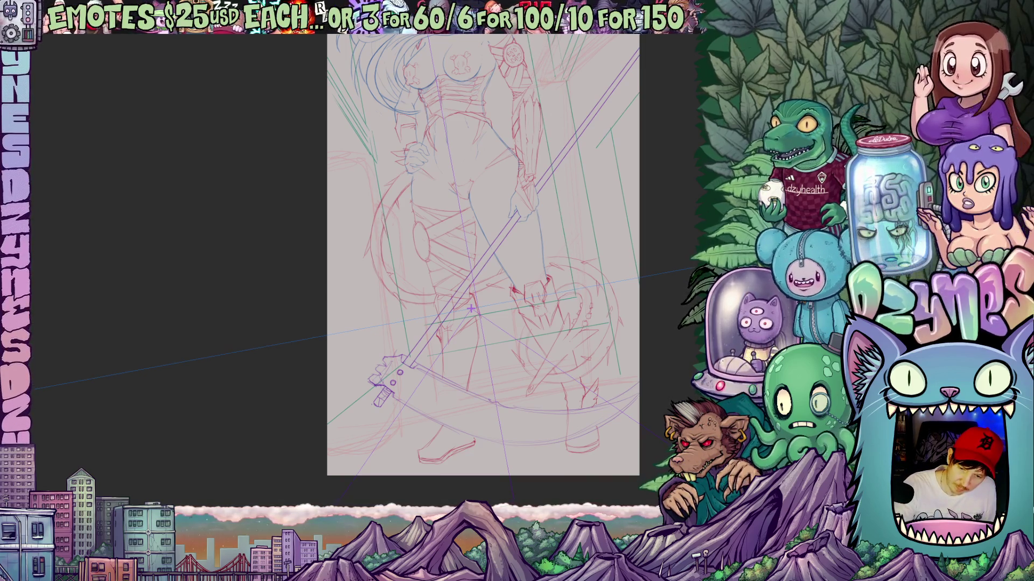
pyautogui.moveTo(639, 268); pyautogui.dragTo(645, 361)
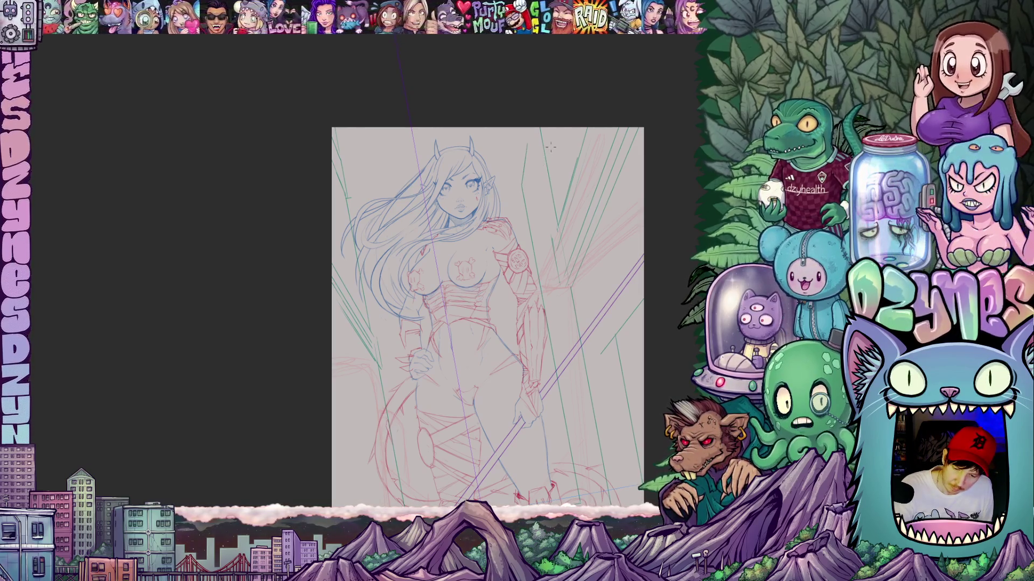
# - Draw a new sketch stroke extending along the scythe shaft
pyautogui.scroll(-3, 639, 348)
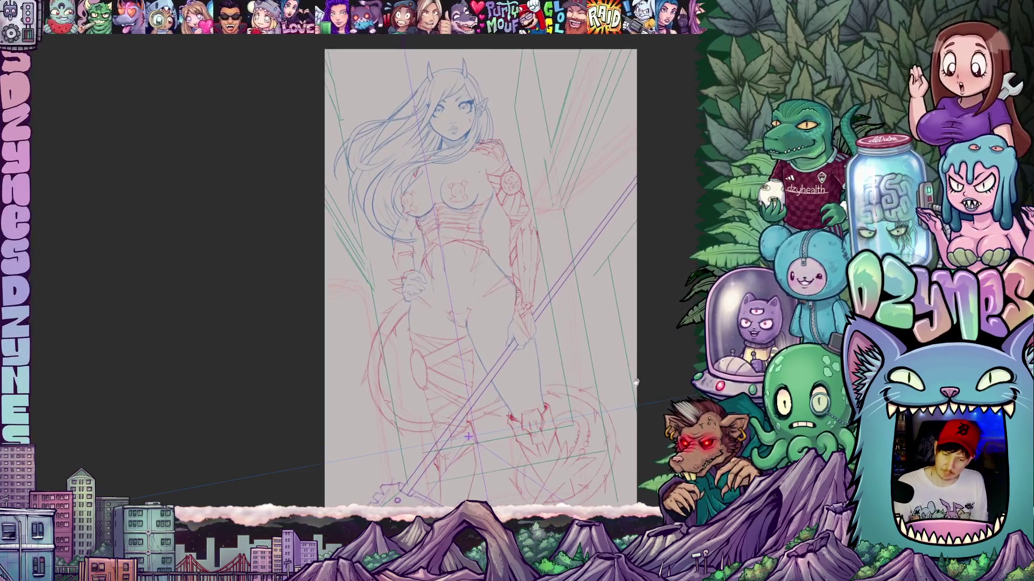
pyautogui.scroll(-3, 636, 385)
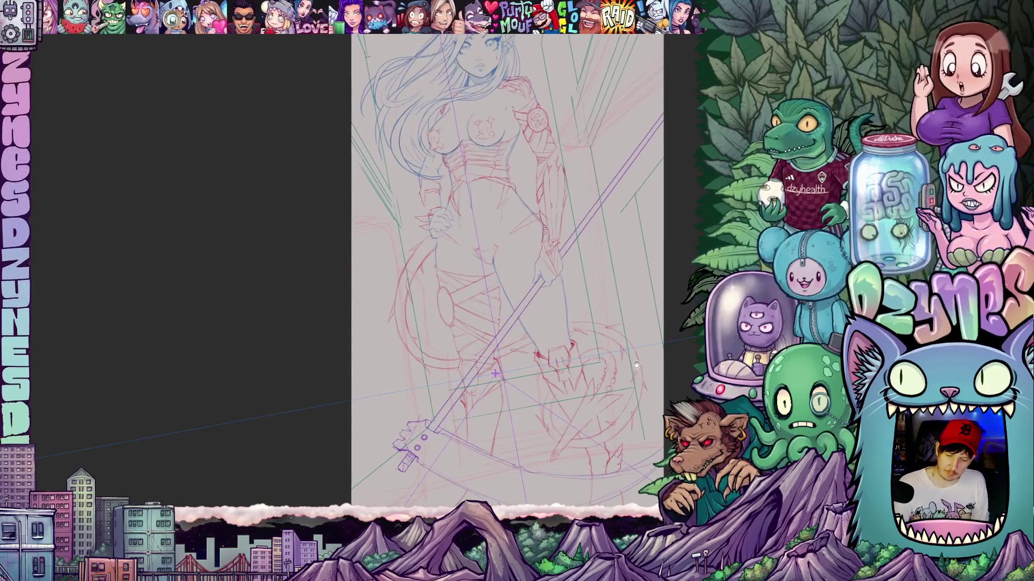
pyautogui.moveTo(447, 399); pyautogui.dragTo(401, 135)
pyautogui.scroll(5, 492, 381)
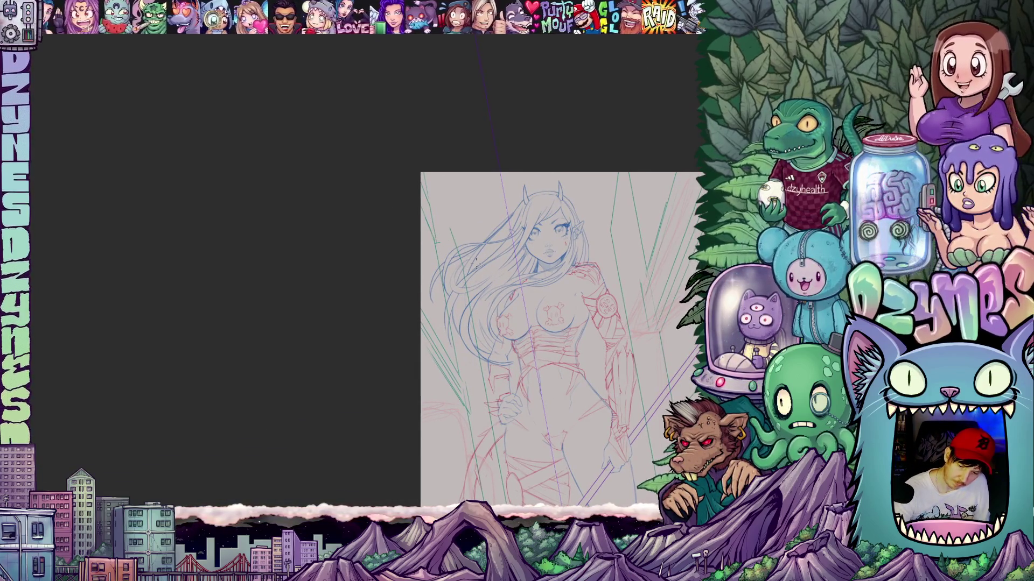
pyautogui.scroll(-3, 515, 368)
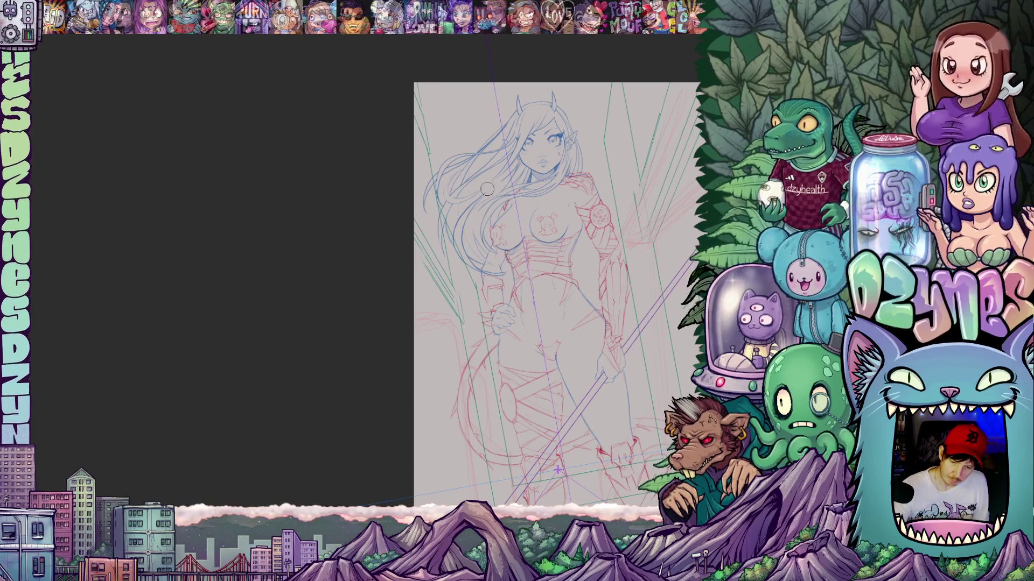
pyautogui.moveTo(696, 428); pyautogui.dragTo(566, 339)
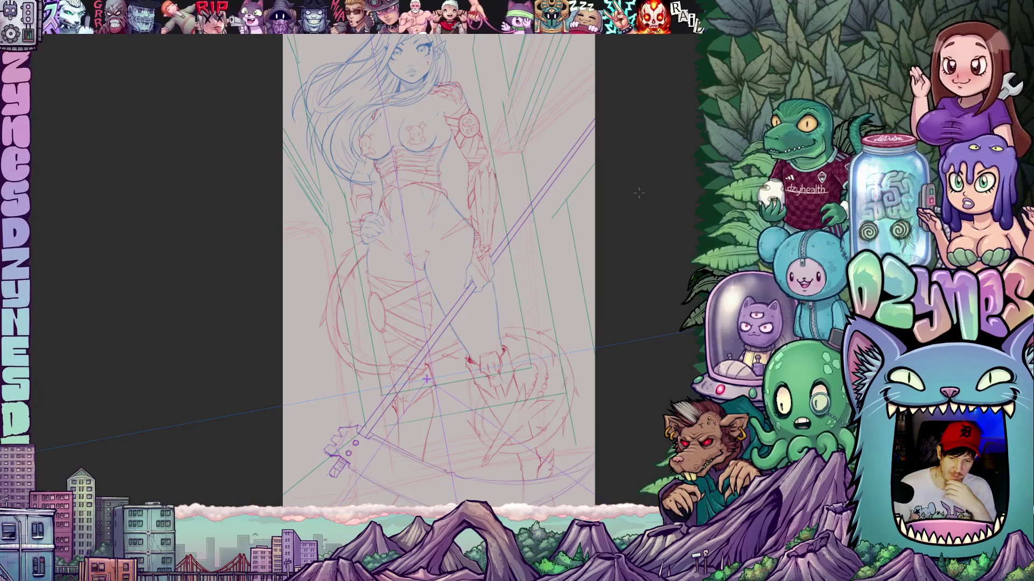
# - Zoom out and back in on the figure, then rotate the canvas view to an angle
pyautogui.press('-')
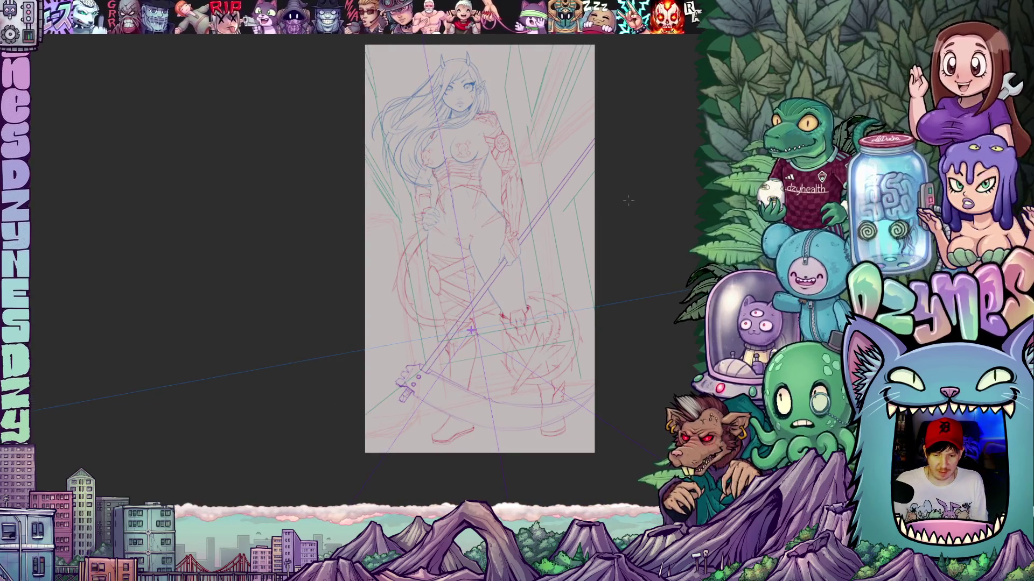
pyautogui.moveTo(622, 208)
pyautogui.mouseDown()
pyautogui.moveTo(596, 203)
pyautogui.moveTo(568, 235)
pyautogui.mouseUp()
pyautogui.press('+')
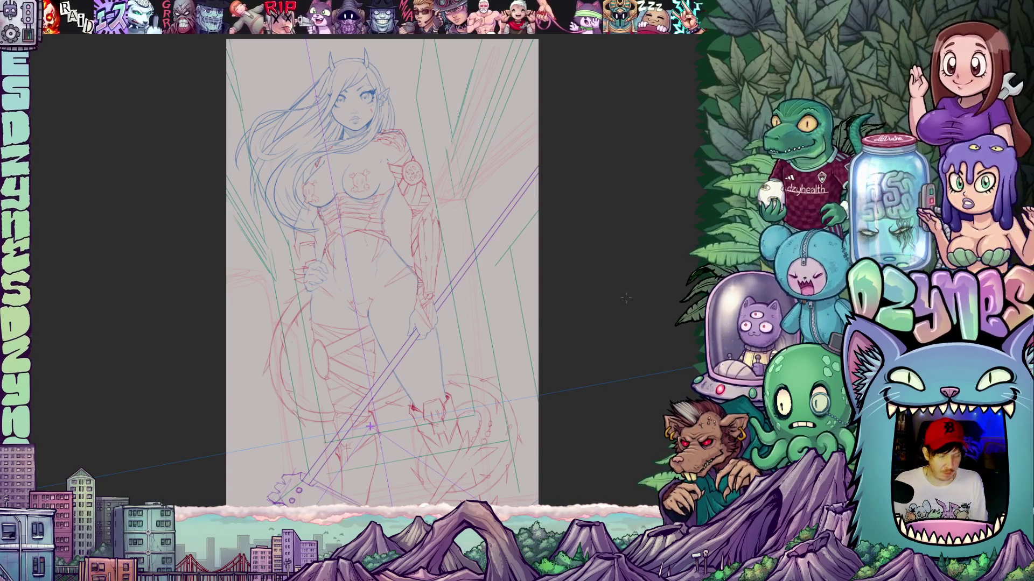
pyautogui.moveTo(620, 273); pyautogui.dragTo(598, 286)
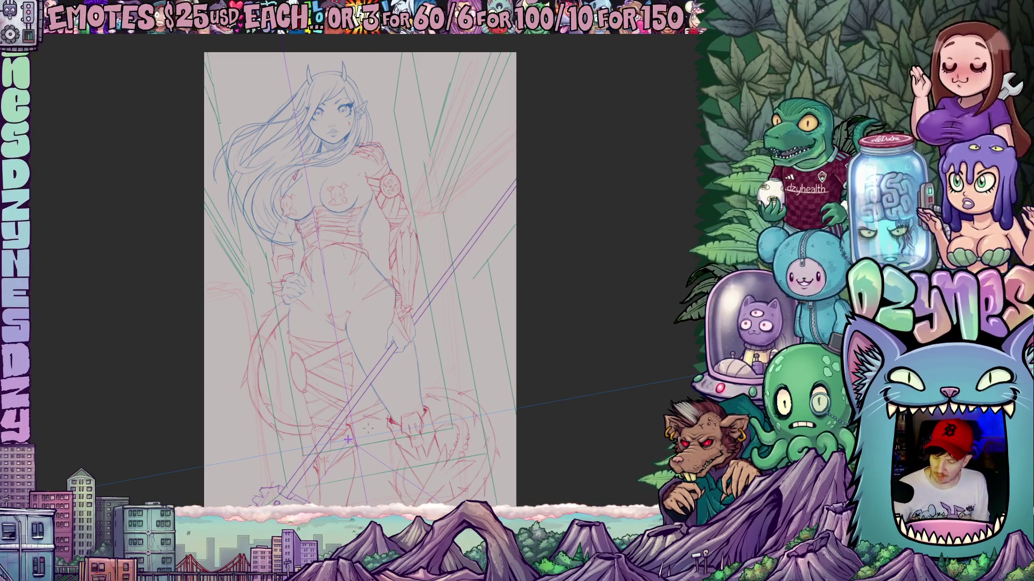
pyautogui.moveTo(368, 428); pyautogui.dragTo(356, 455)
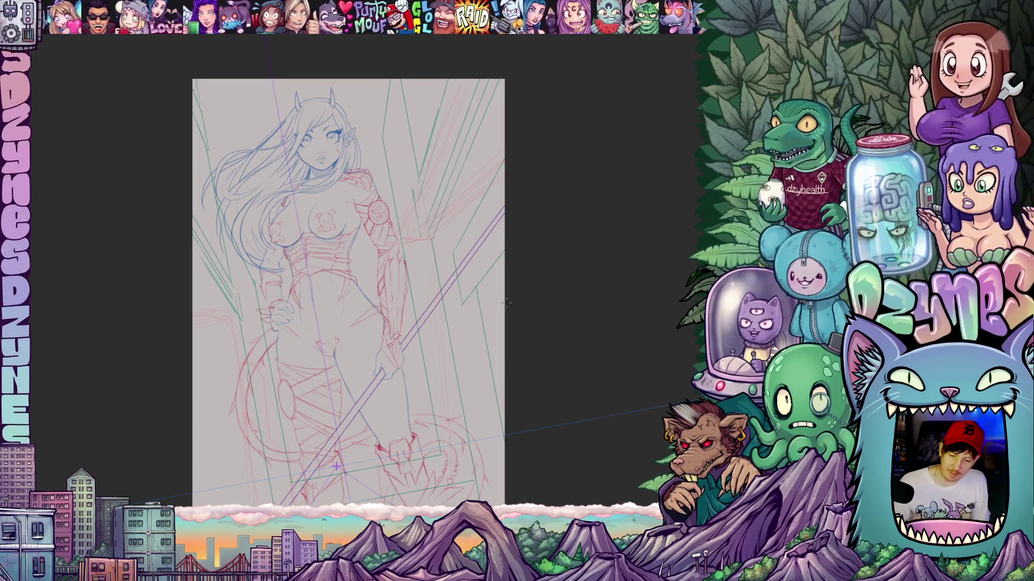
pyautogui.moveTo(506, 304)
pyautogui.mouseDown()
pyautogui.moveTo(496, 314)
pyautogui.moveTo(547, 351)
pyautogui.mouseUp()
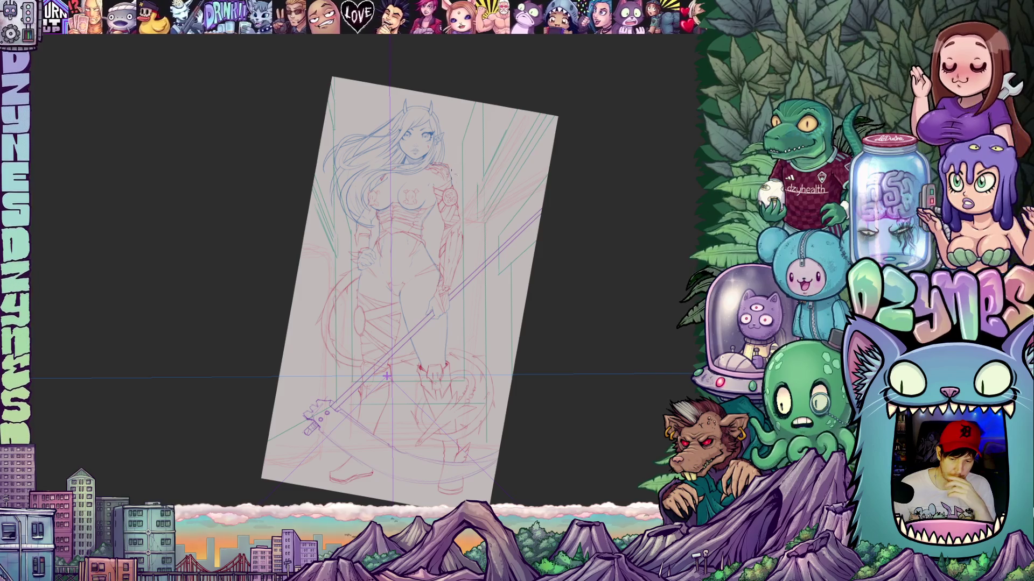
# - Reset the view rotation to upright and zoom in on the hip and scythe area
pyautogui.scroll(-1, 479, 345)
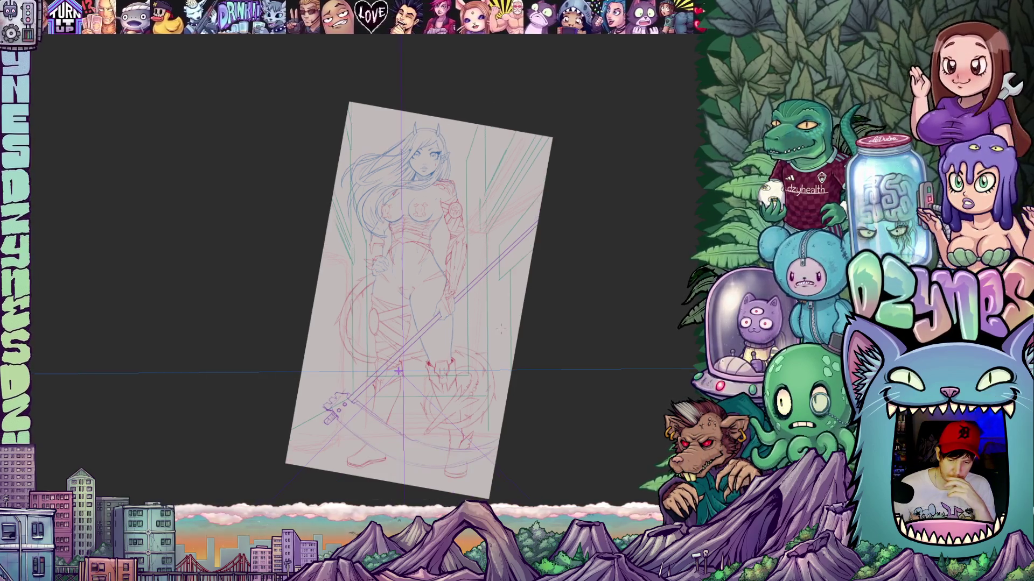
pyautogui.press('5')
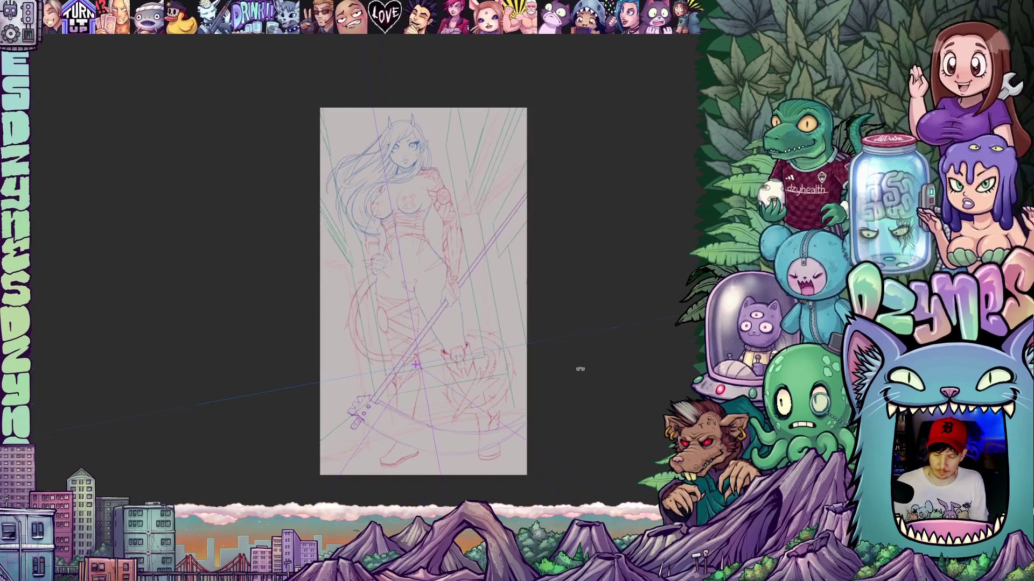
pyautogui.moveTo(576, 369); pyautogui.dragTo(575, 349)
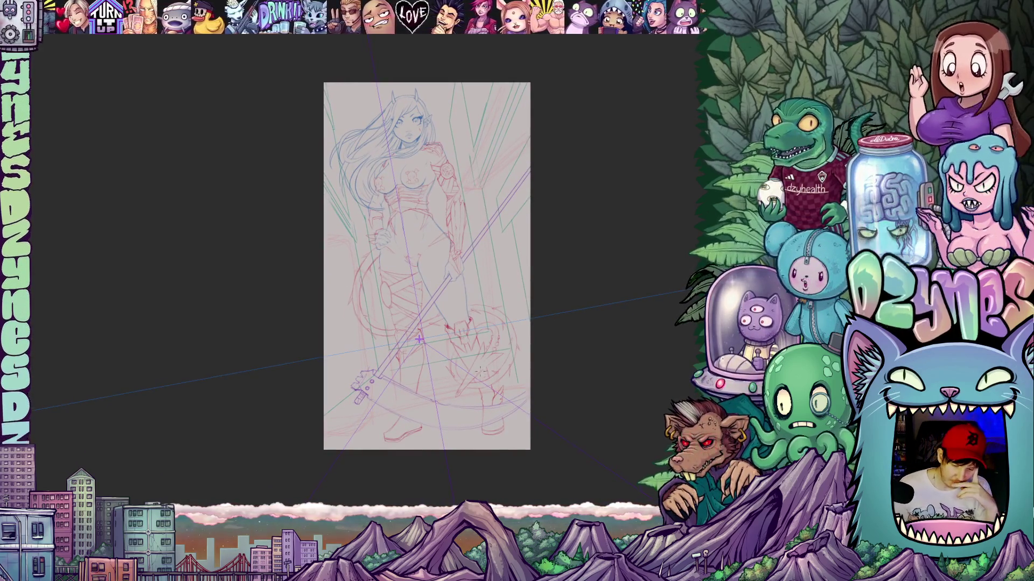
pyautogui.scroll(5, 419, 340)
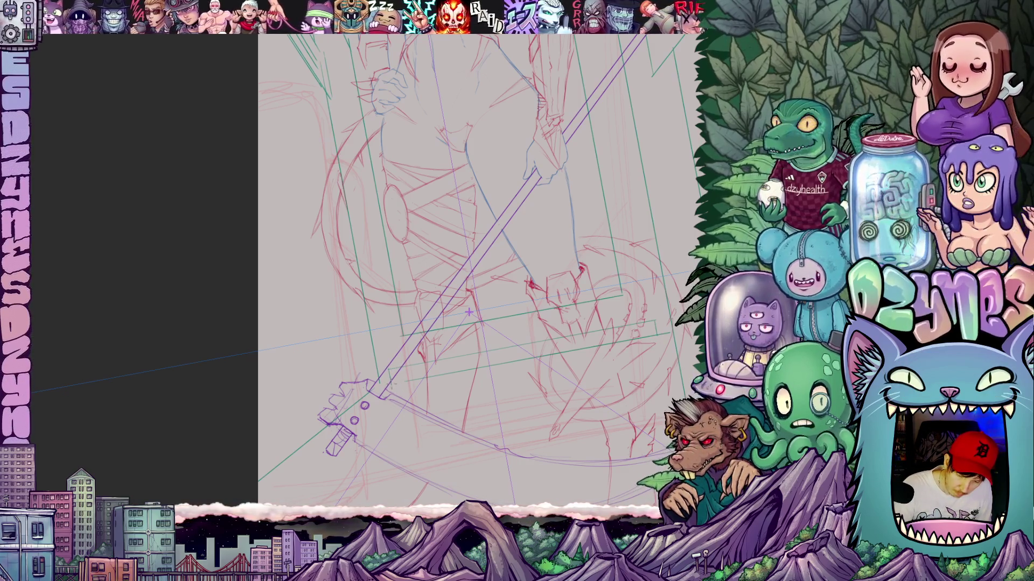
# - Draw straight green step-edge lines across the steps below the feet
pyautogui.moveTo(469, 312); pyautogui.dragTo(445, 329)
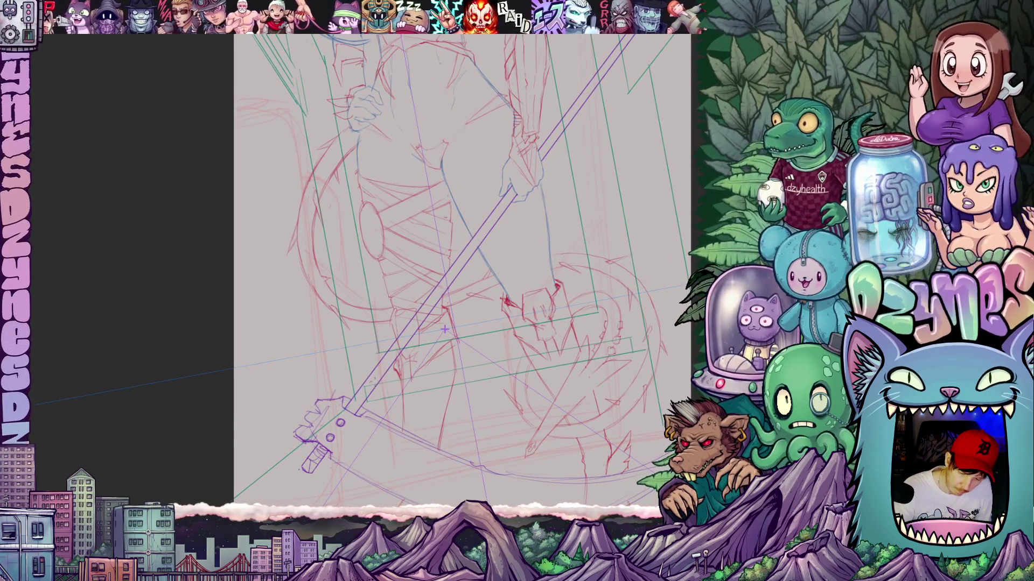
pyautogui.moveTo(386, 380); pyautogui.dragTo(630, 338)
pyautogui.moveTo(445, 329); pyautogui.dragTo(452, 341)
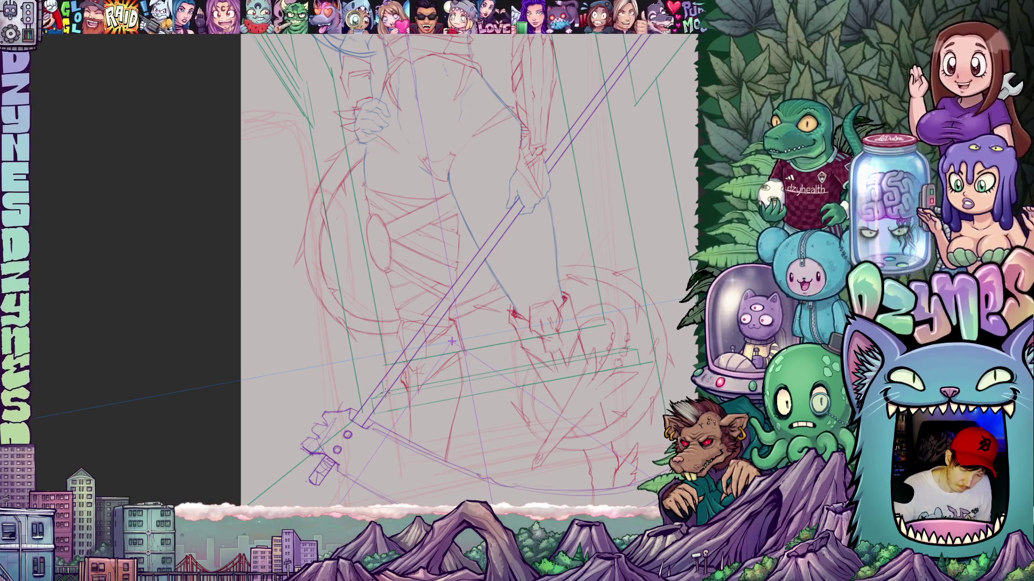
pyautogui.moveTo(420, 375); pyautogui.dragTo(606, 338)
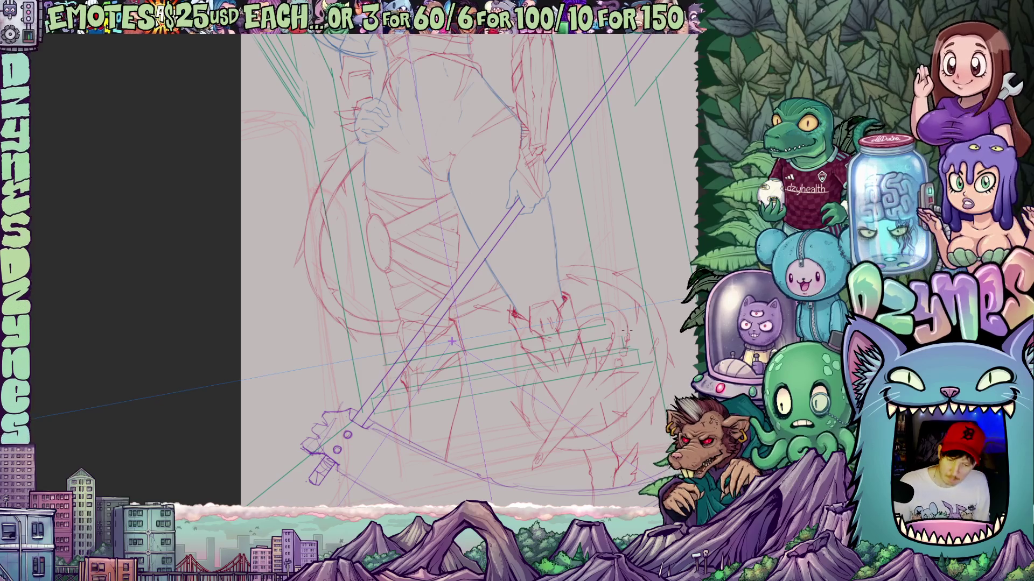
# - Hide the figure sketch layers with Ctrl+H, leaving only the perspective guides
pyautogui.scroll(-10, 451, 341)
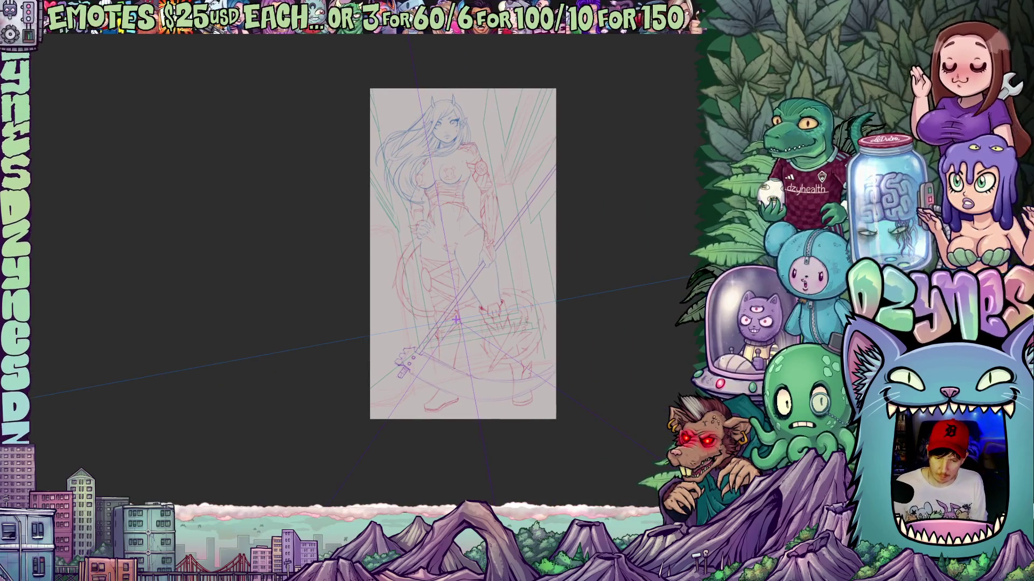
pyautogui.scroll(2, 455, 320)
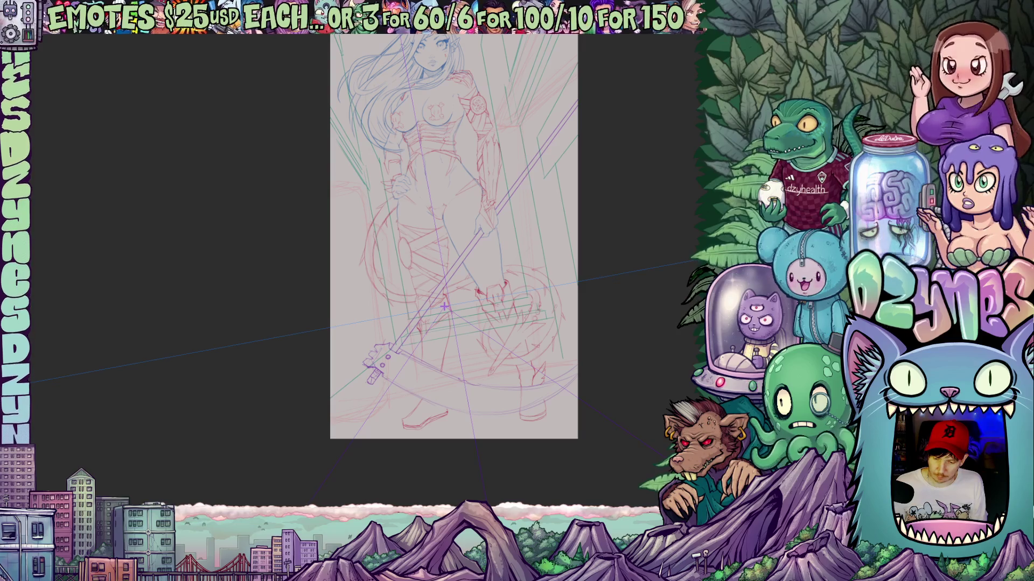
pyautogui.hotkey('ctrl', 'h')
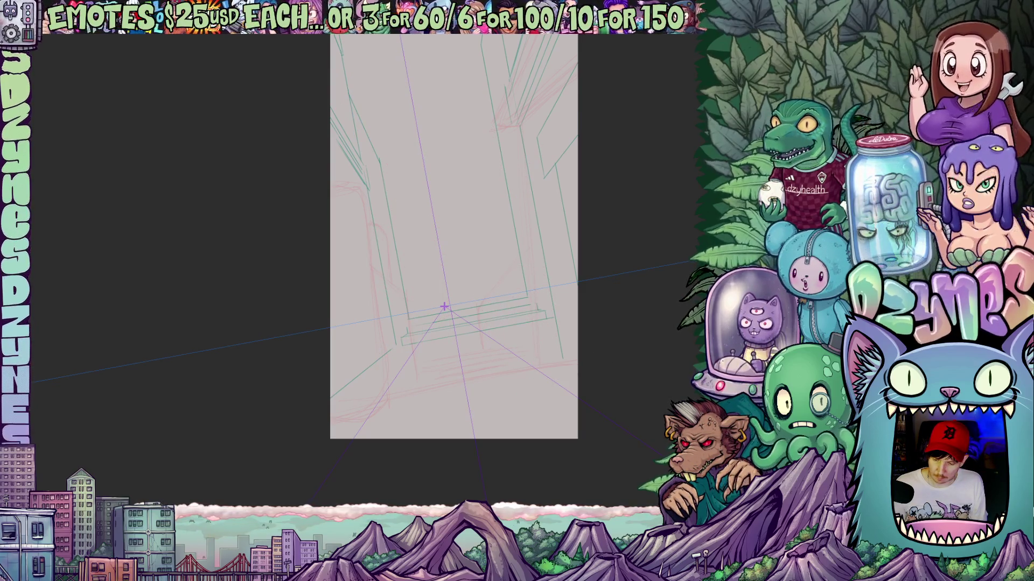
# - Show the faint purple figure sketch again and draw a green perspective line toward the lower-left edge
pyautogui.hotkey('ctrl', 'h')
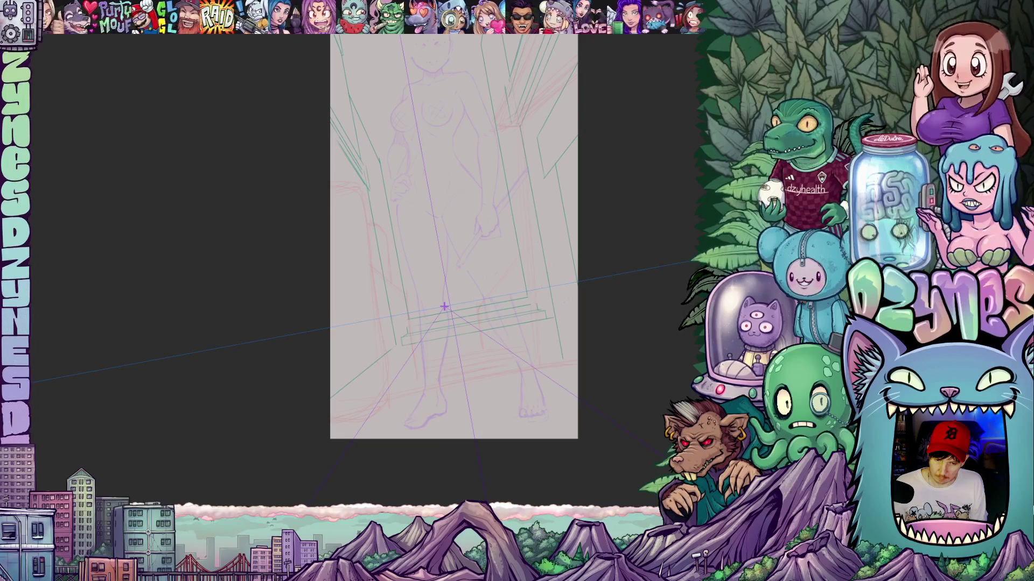
pyautogui.scroll(3, 449, 299)
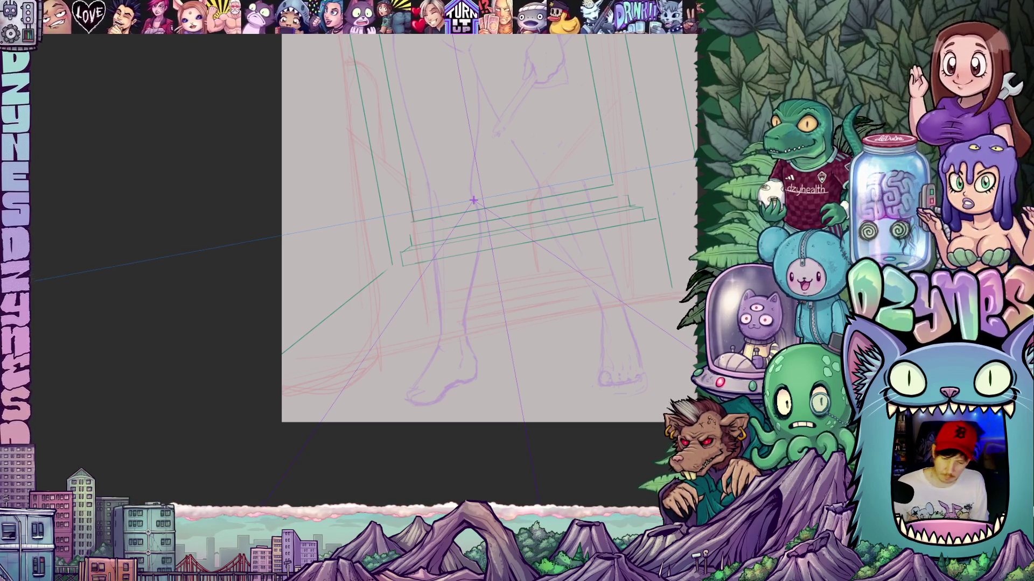
pyautogui.moveTo(407, 272); pyautogui.dragTo(291, 395)
pyautogui.moveTo(360, 412); pyautogui.dragTo(394, 420)
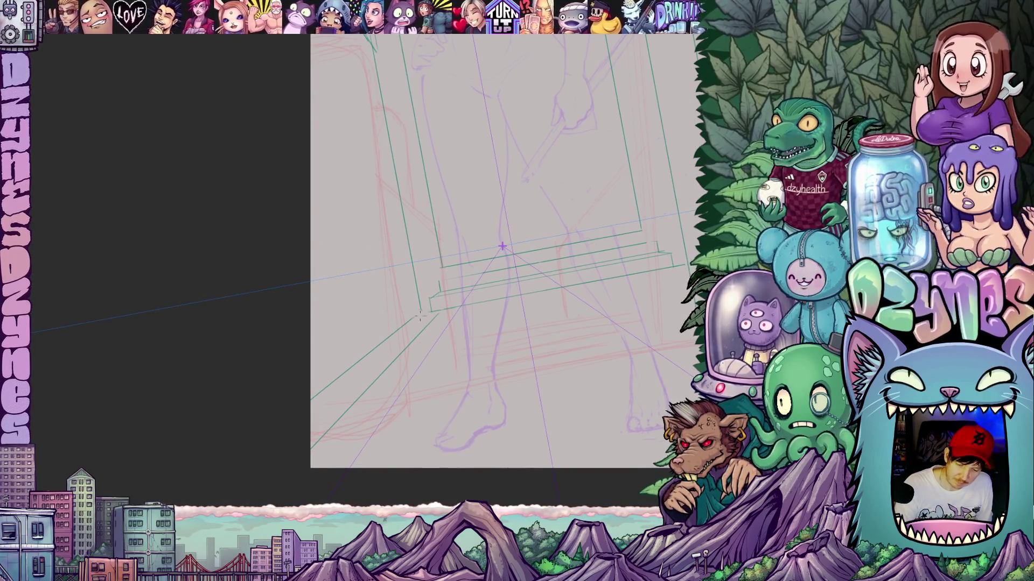
pyautogui.moveTo(524, 335); pyautogui.dragTo(404, 411)
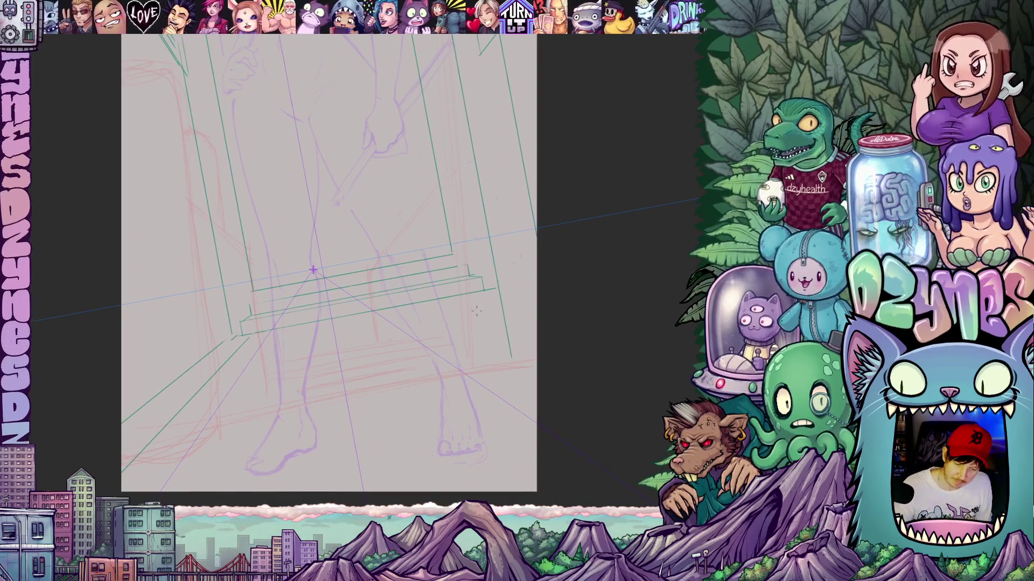
pyautogui.moveTo(529, 342)
pyautogui.mouseDown()
pyautogui.moveTo(531, 369)
pyautogui.moveTo(465, 311)
pyautogui.moveTo(541, 340)
pyautogui.mouseUp()
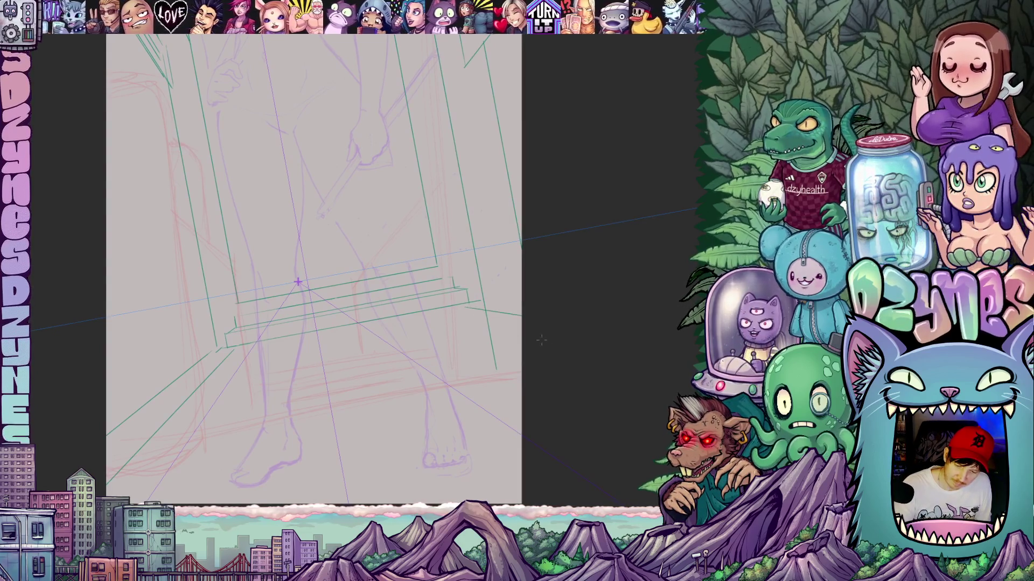
pyautogui.moveTo(500, 302)
pyautogui.mouseDown()
pyautogui.moveTo(507, 377)
pyautogui.moveTo(556, 373)
pyautogui.mouseUp()
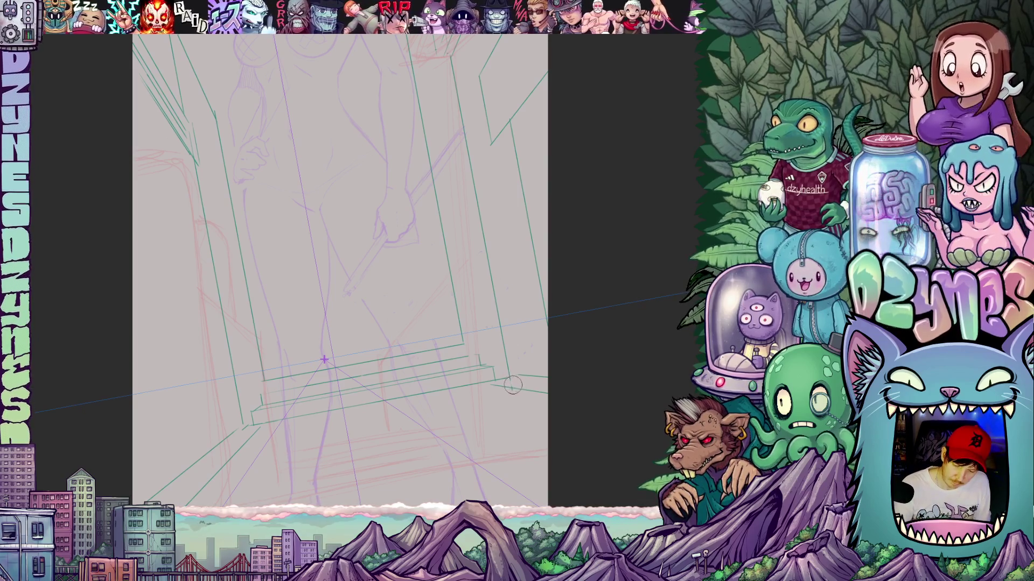
# - Reset the canvas rotation to upright and zoom in on the figure's legs and doorway steps
pyautogui.scroll(-5, 532, 377)
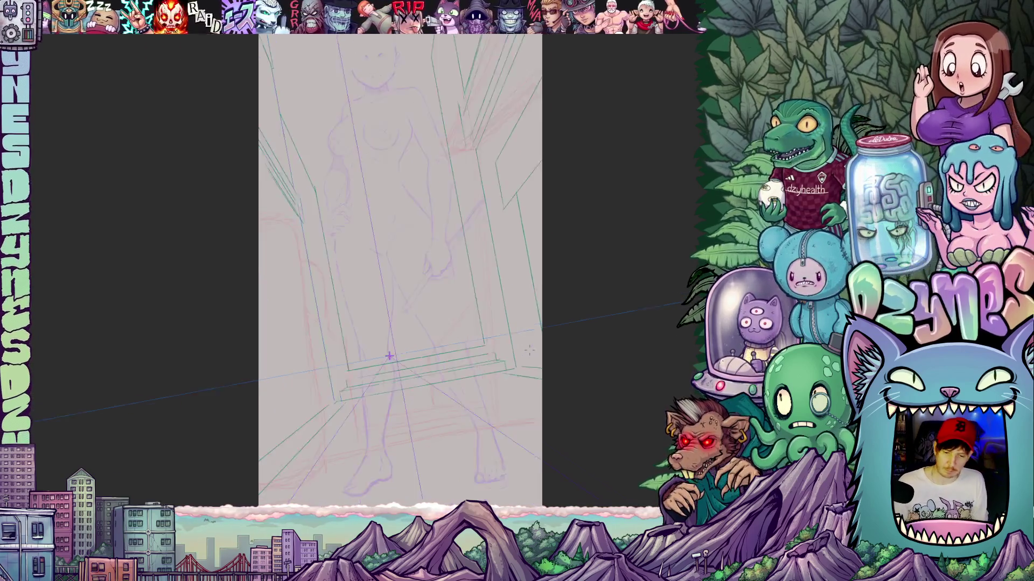
pyautogui.moveTo(586, 359); pyautogui.dragTo(563, 385)
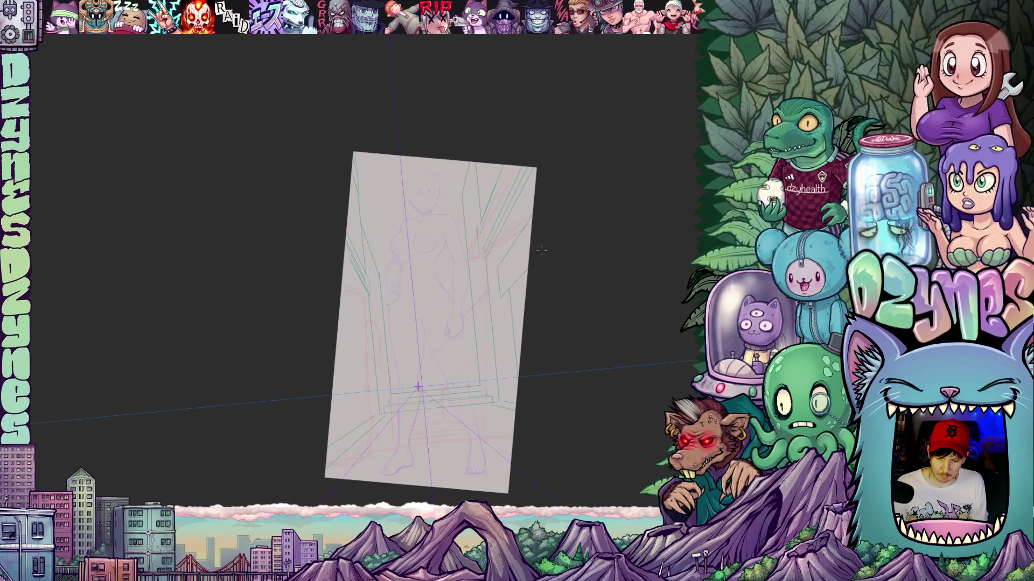
pyautogui.scroll(4, 541, 250)
pyautogui.moveTo(552, 274); pyautogui.dragTo(542, 260)
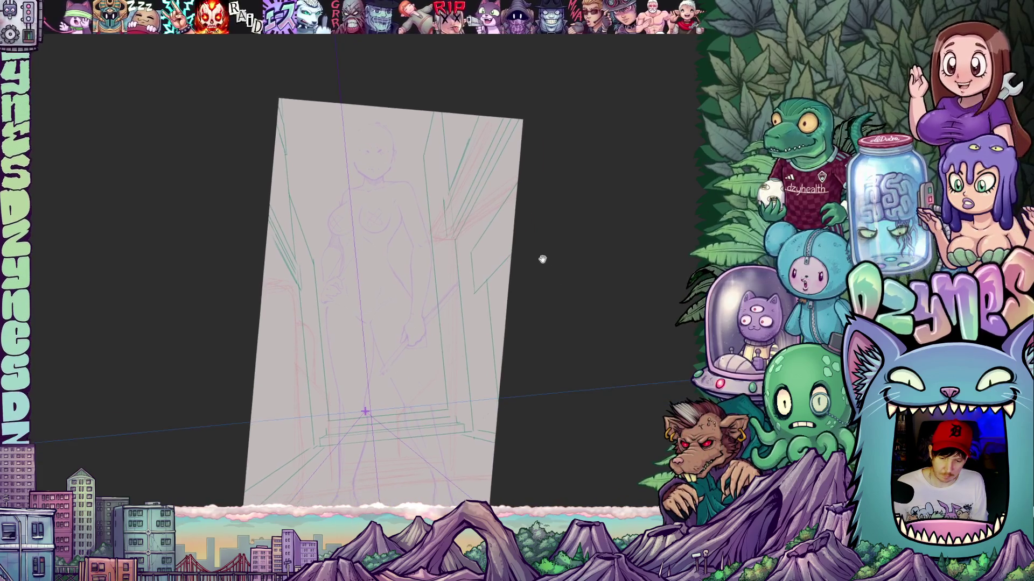
pyautogui.scroll(2, 551, 248)
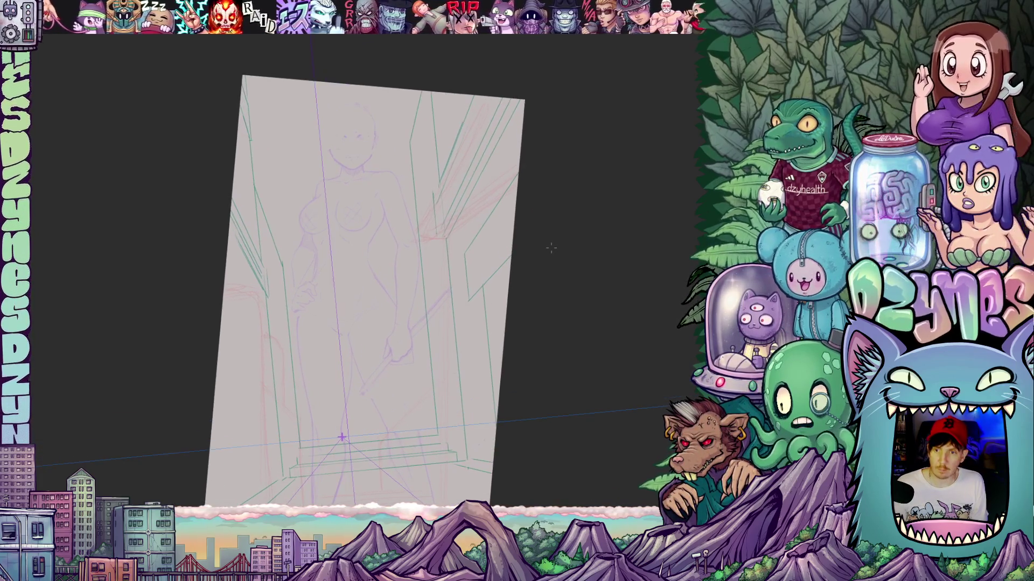
pyautogui.press('5')
pyautogui.moveTo(584, 237); pyautogui.dragTo(573, 226)
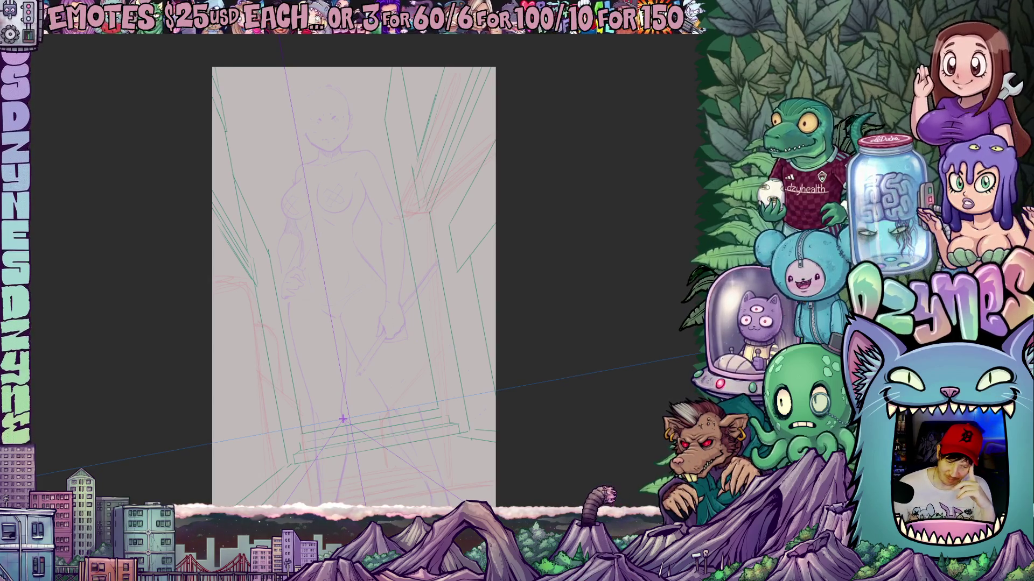
pyautogui.scroll(2, 495, 427)
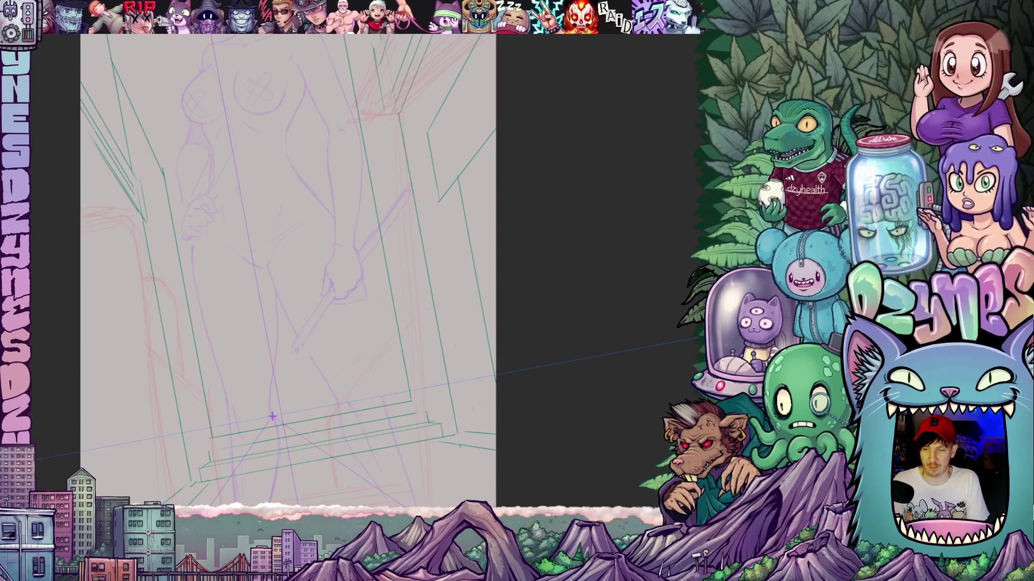
# - Draw a perspective-snapped line along the doorway step edge, then zoom back out to the whole figure
pyautogui.moveTo(417, 425)
pyautogui.mouseDown()
pyautogui.moveTo(467, 353)
pyautogui.moveTo(522, 311)
pyautogui.mouseUp()
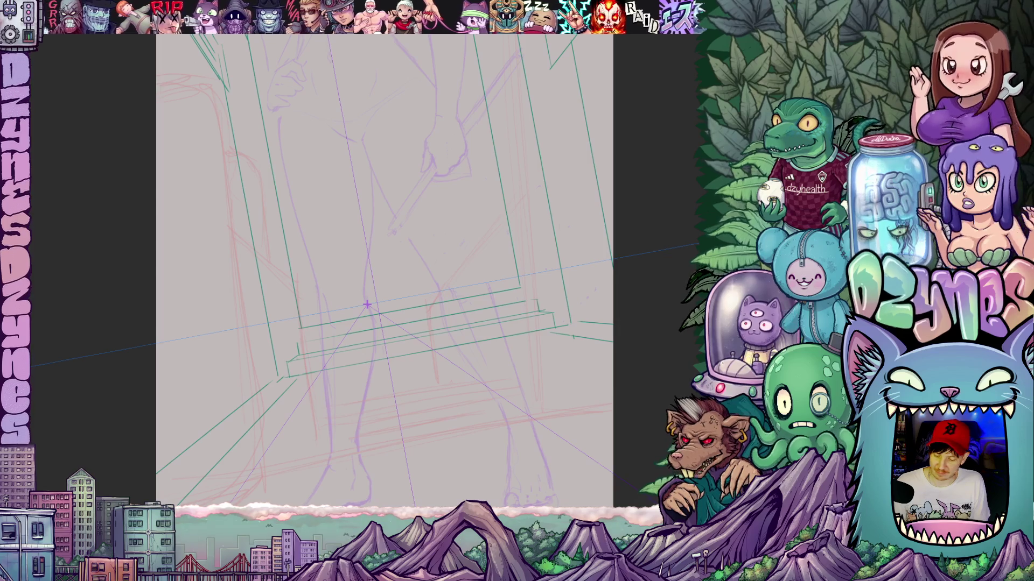
pyautogui.scroll(3, 293, 345)
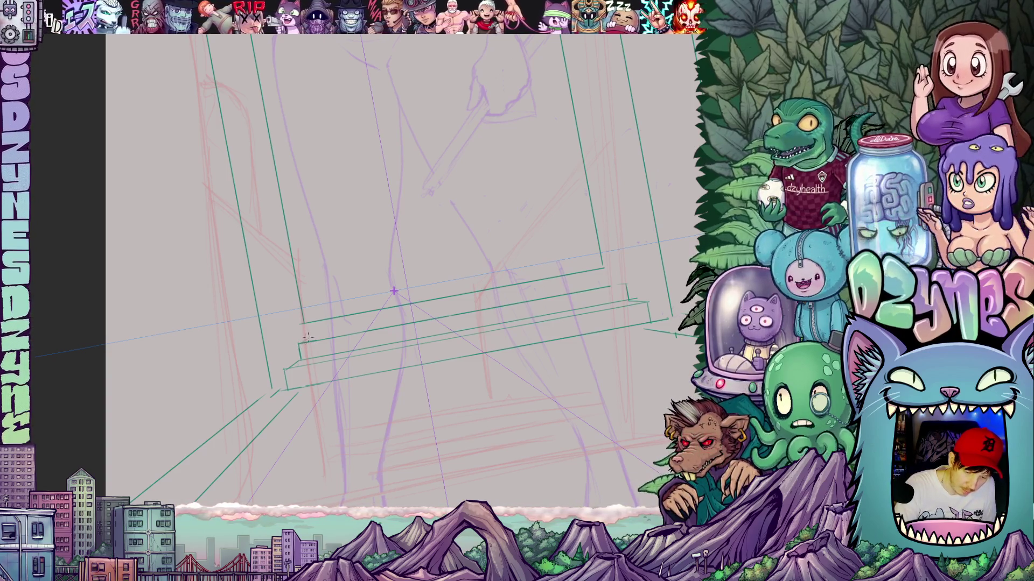
pyautogui.moveTo(321, 335); pyautogui.dragTo(596, 288)
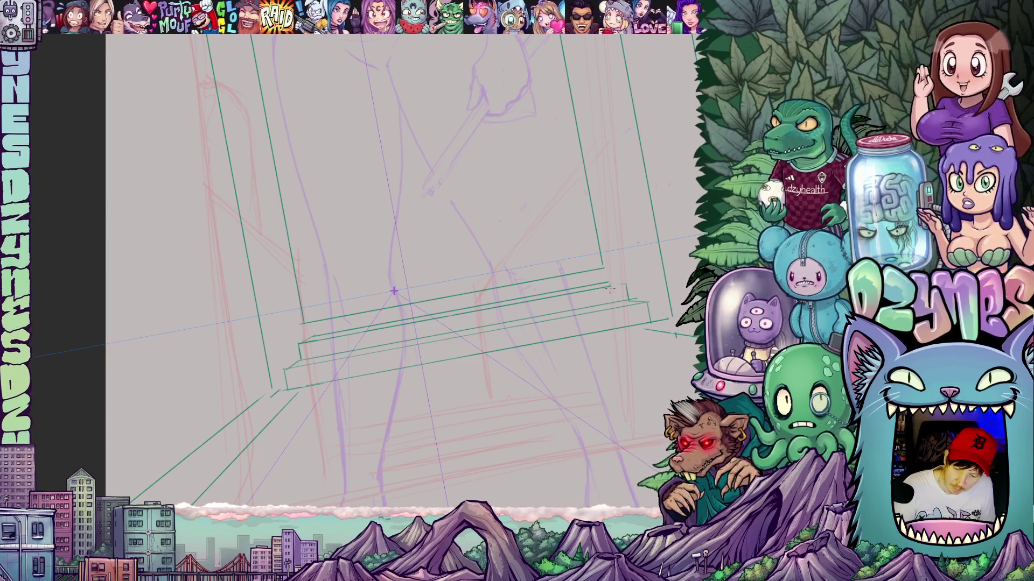
pyautogui.moveTo(623, 341); pyautogui.dragTo(524, 366)
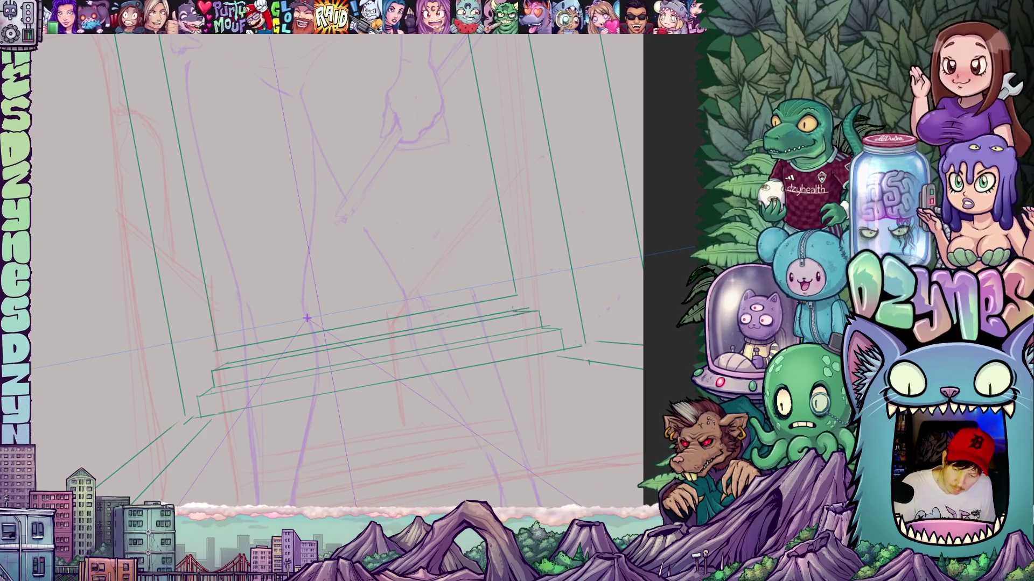
pyautogui.moveTo(522, 315); pyautogui.dragTo(537, 307)
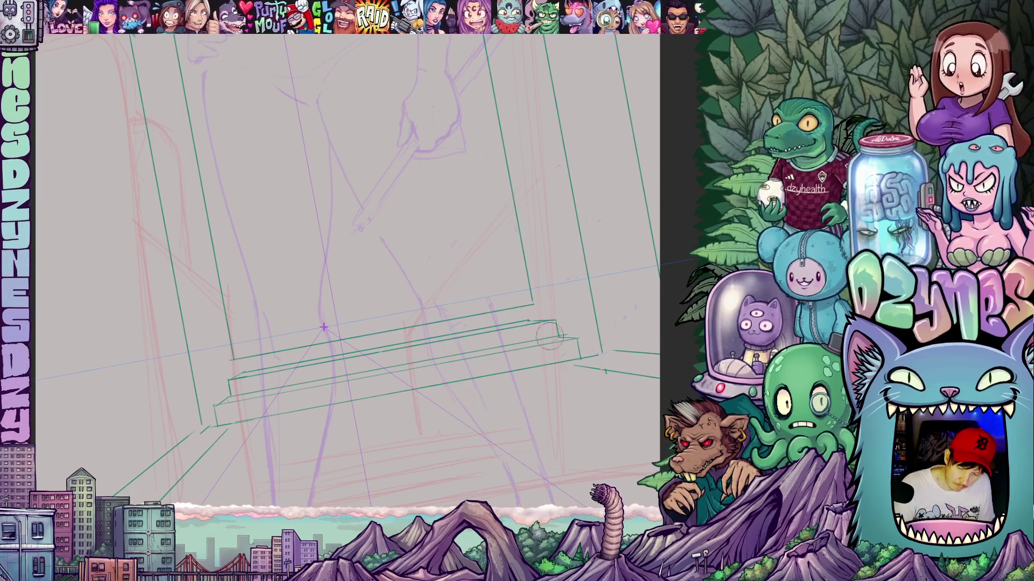
pyautogui.scroll(-5, 406, 361)
pyautogui.moveTo(469, 390)
pyautogui.mouseDown()
pyautogui.moveTo(468, 418)
pyautogui.moveTo(525, 432)
pyautogui.mouseUp()
pyautogui.scroll(-3, 468, 418)
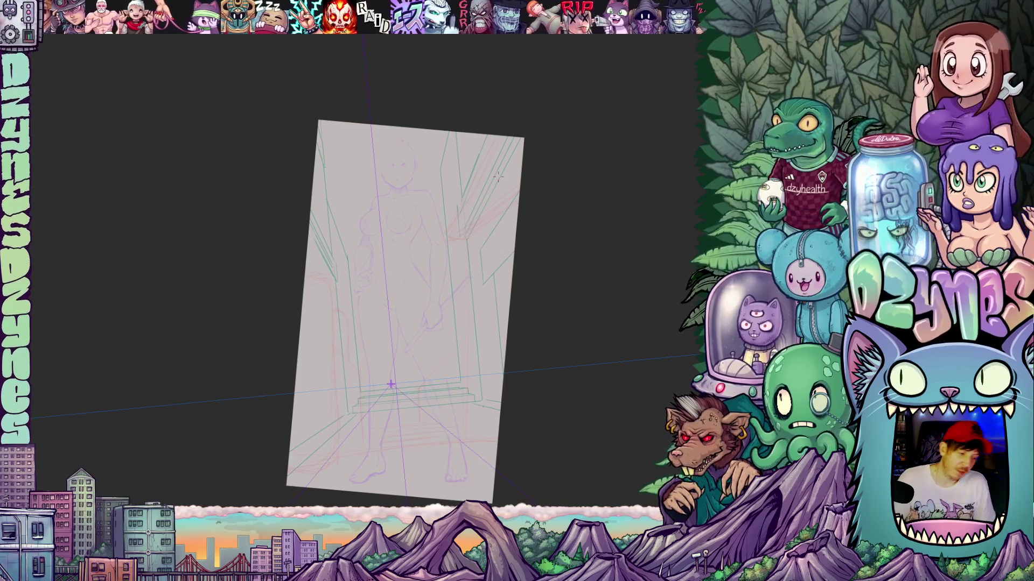
# - Draw a short green vertical line down from the top stair corner, then rotate the view about 60 degrees
pyautogui.scroll(5, 496, 384)
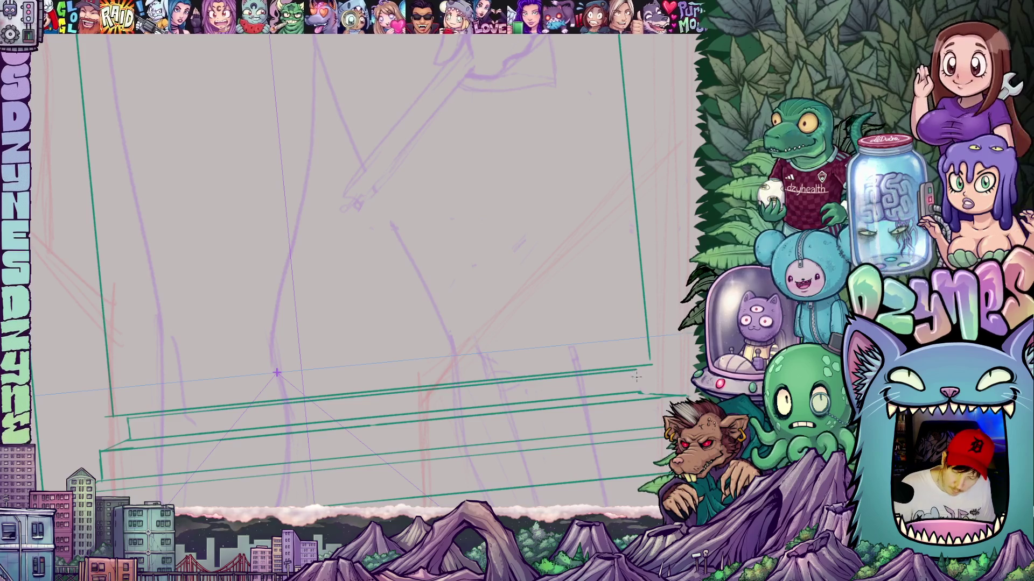
pyautogui.scroll(-2, 611, 440)
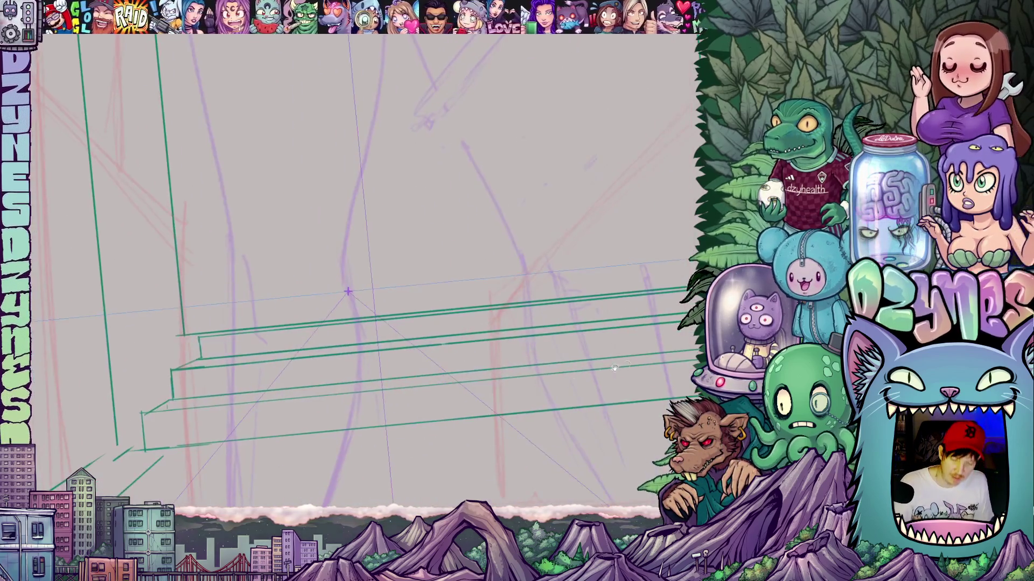
pyautogui.hscroll(-3, 592, 435)
pyautogui.scroll(-4, 447, 380)
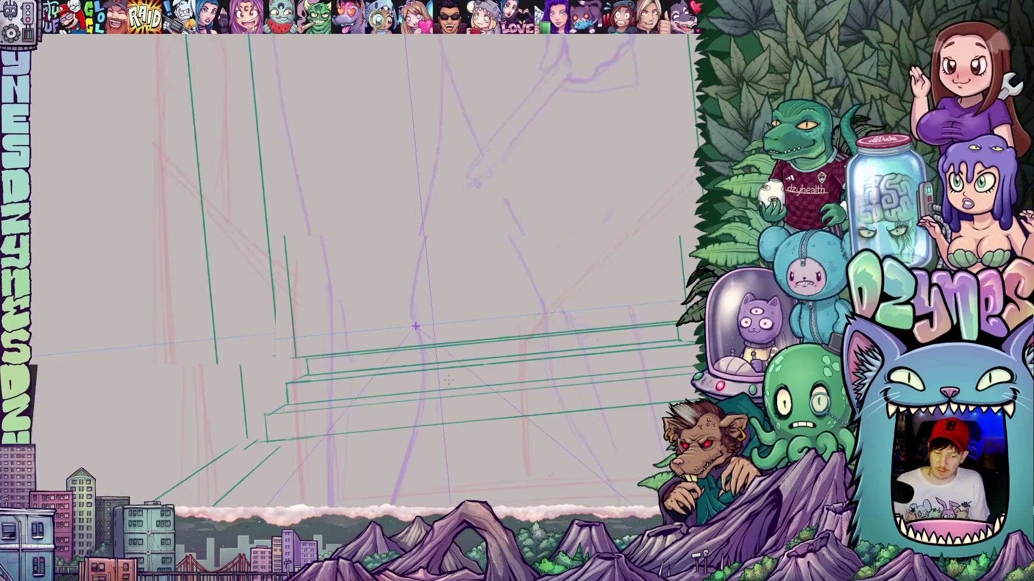
pyautogui.scroll(5, 365, 362)
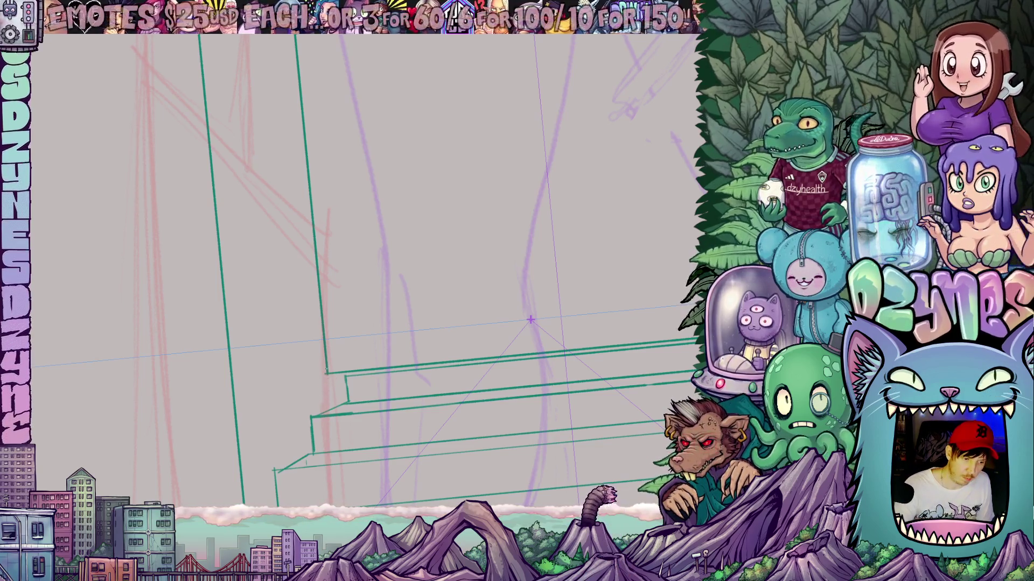
pyautogui.moveTo(327, 374); pyautogui.dragTo(332, 408)
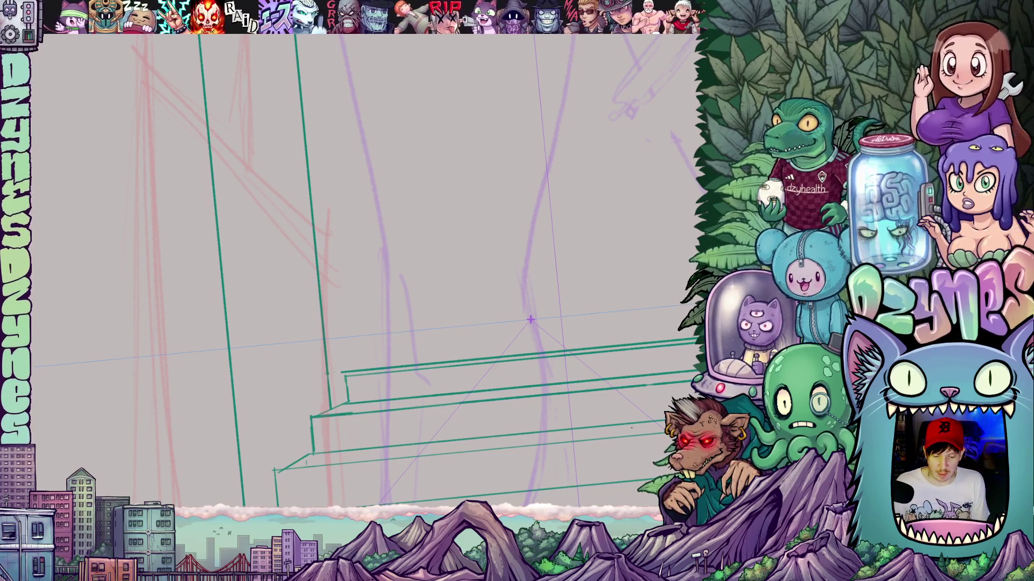
pyautogui.scroll(-3, 508, 329)
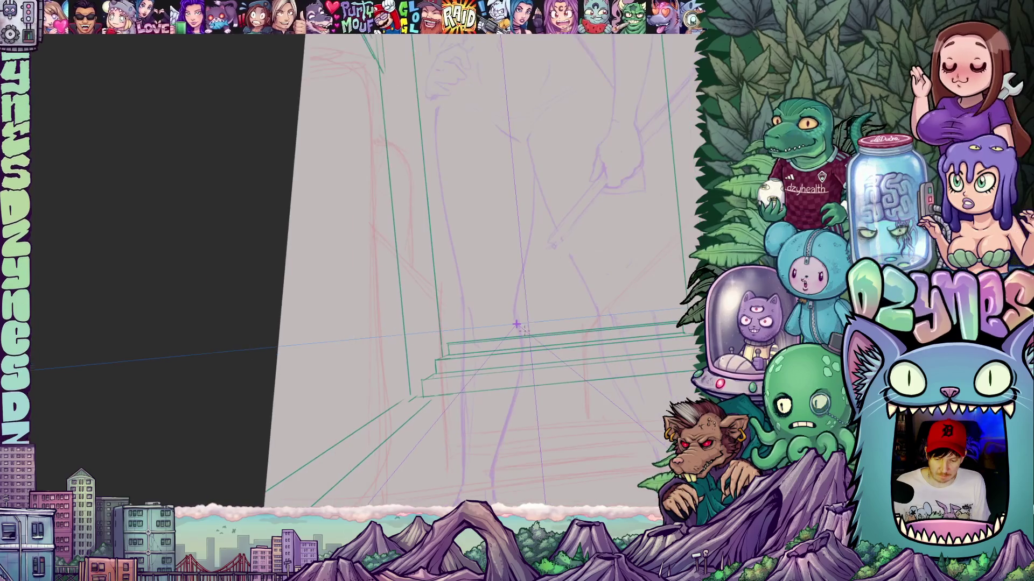
pyautogui.moveTo(561, 311); pyautogui.dragTo(478, 312)
pyautogui.scroll(5, 478, 312)
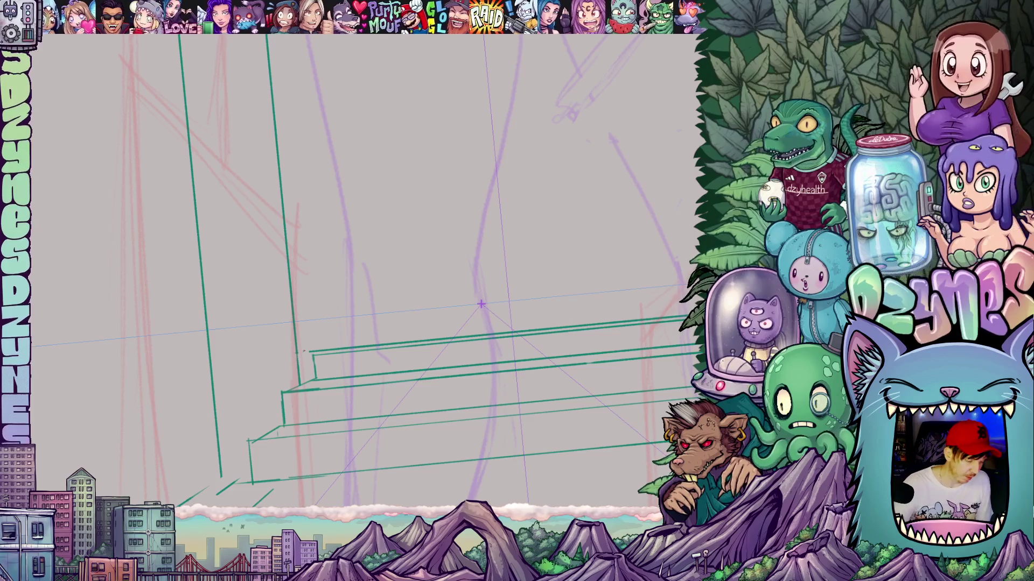
pyautogui.moveTo(538, 403)
pyautogui.mouseDown()
pyautogui.moveTo(578, 317)
pyautogui.moveTo(568, 187)
pyautogui.mouseUp()
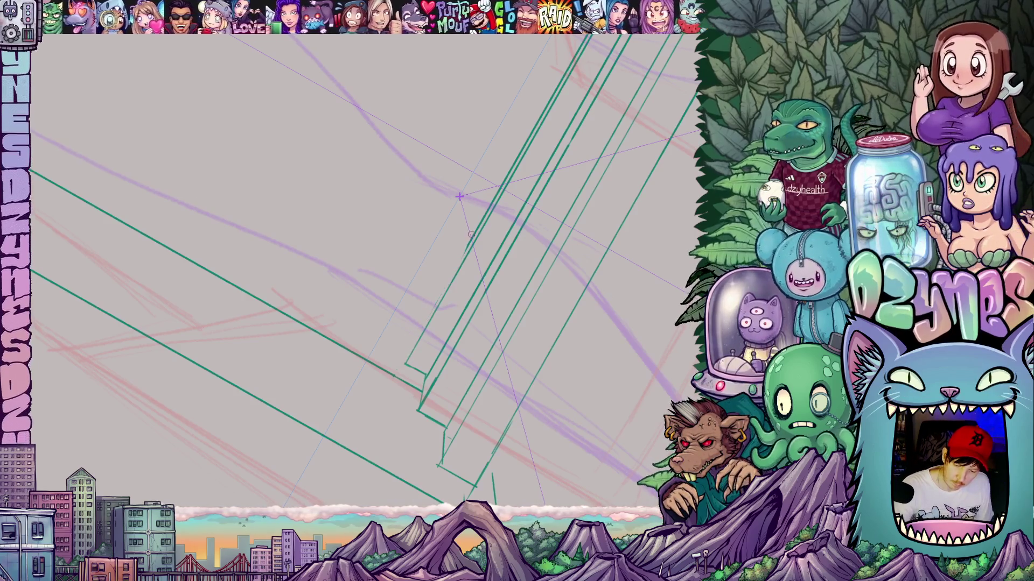
# - Undo the two latest short green strokes near the lower steps and turn the view upright
pyautogui.moveTo(461, 253); pyautogui.dragTo(439, 338)
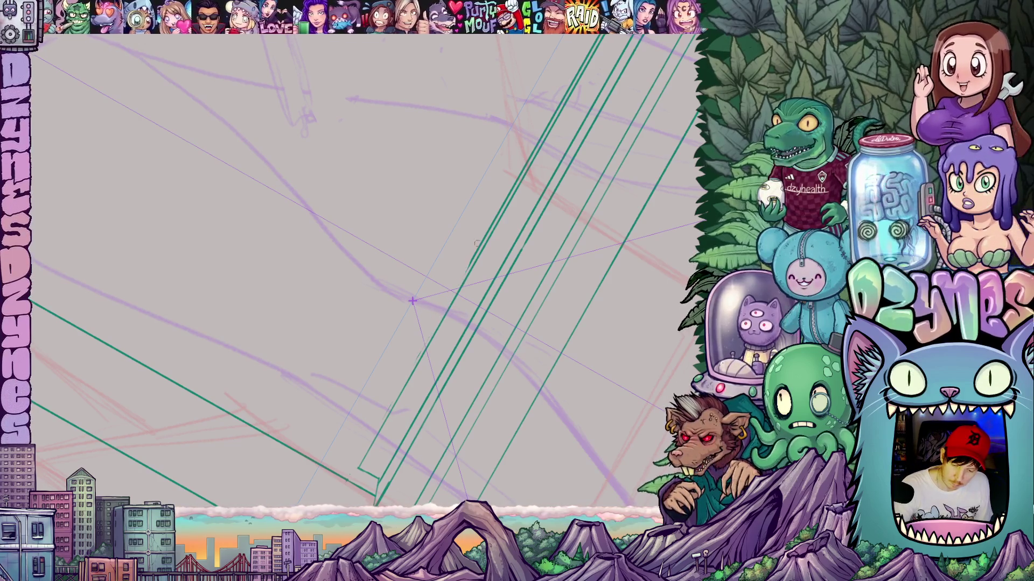
pyautogui.moveTo(522, 245); pyautogui.dragTo(478, 331)
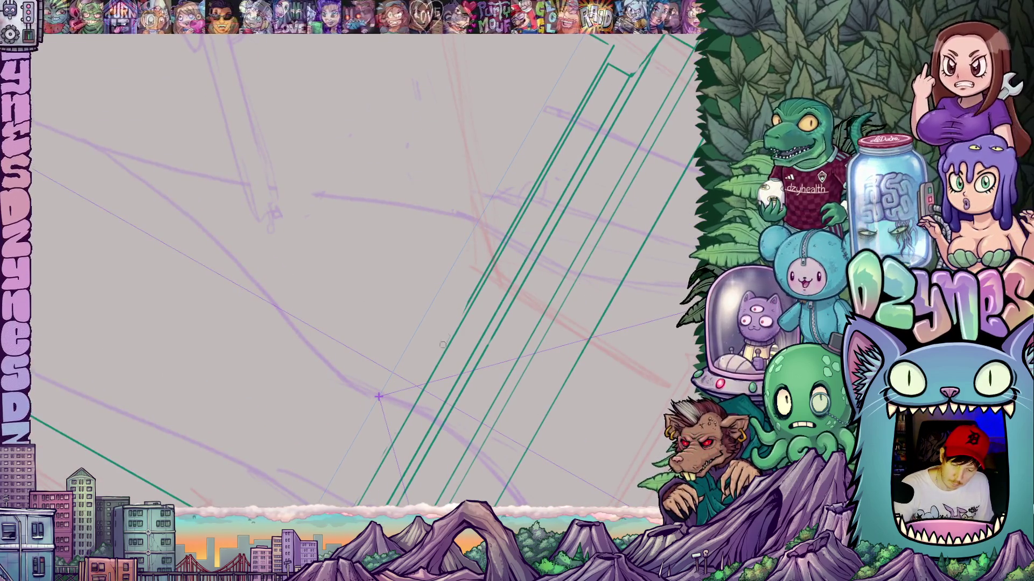
pyautogui.moveTo(514, 229); pyautogui.dragTo(475, 324)
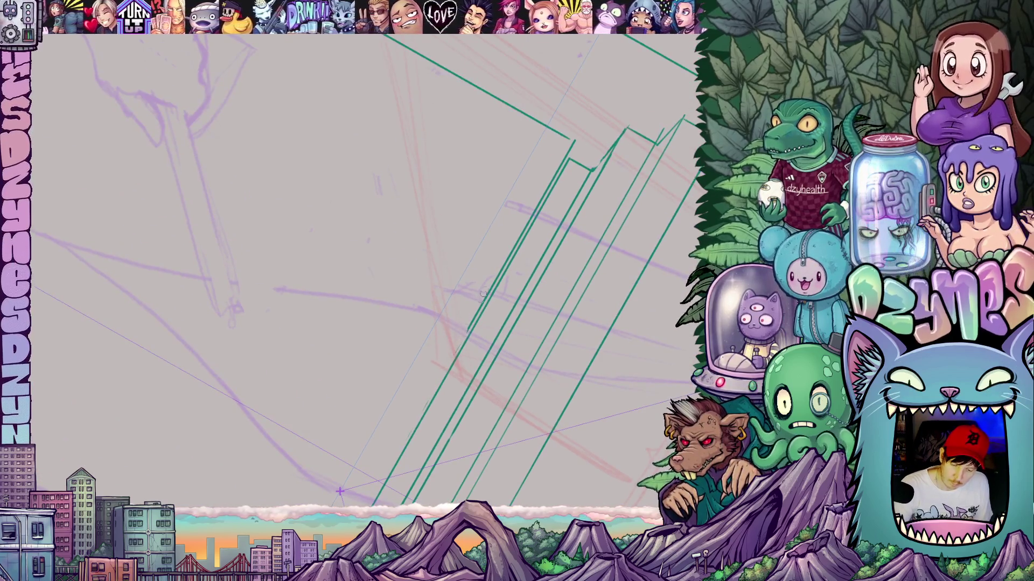
pyautogui.moveTo(509, 257); pyautogui.dragTo(478, 327)
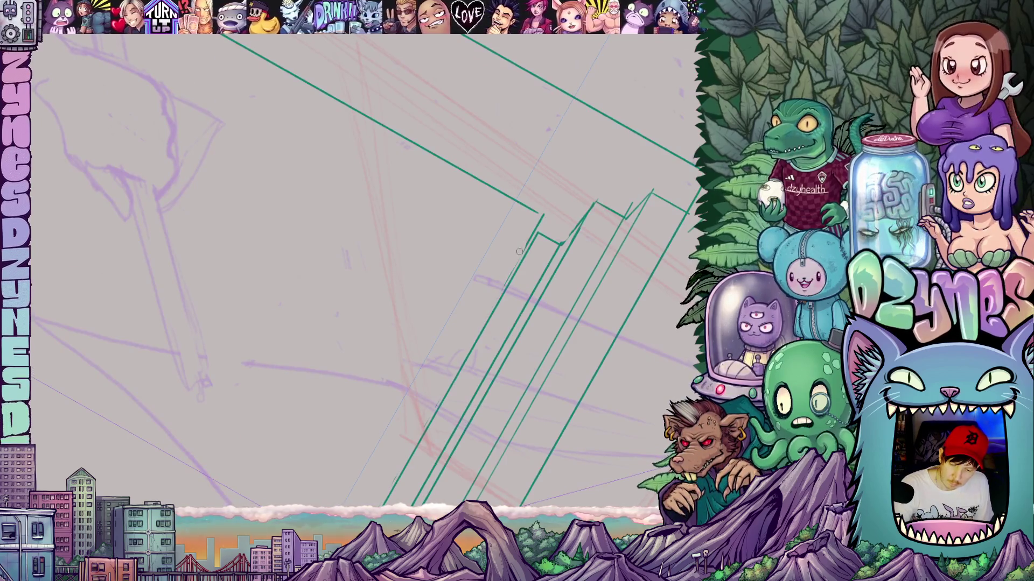
pyautogui.hotkey('ctrl', 'z')
pyautogui.hotkey('ctrl', 'z')
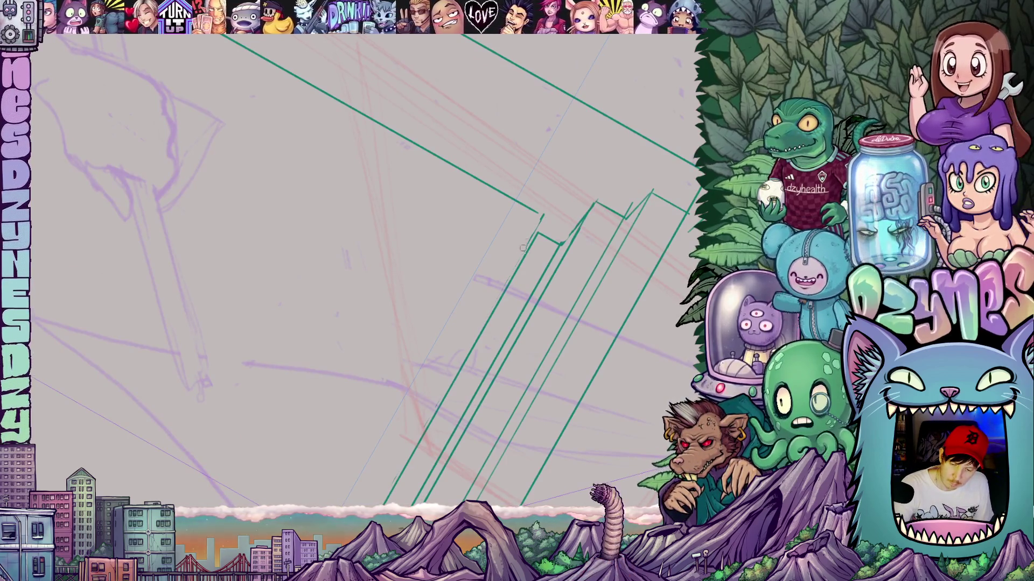
pyautogui.moveTo(588, 251)
pyautogui.mouseDown()
pyautogui.moveTo(519, 462)
pyautogui.moveTo(533, 360)
pyautogui.mouseUp()
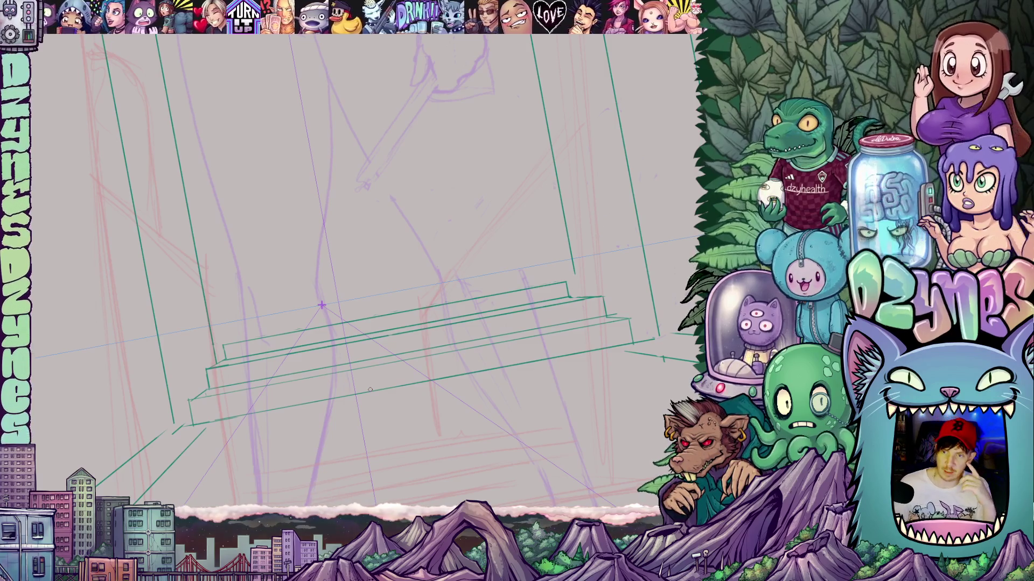
# - Draw long green step-edge lines toward the vanishing point, undoing a stray short stroke on the upper guide
pyautogui.scroll(3, 221, 345)
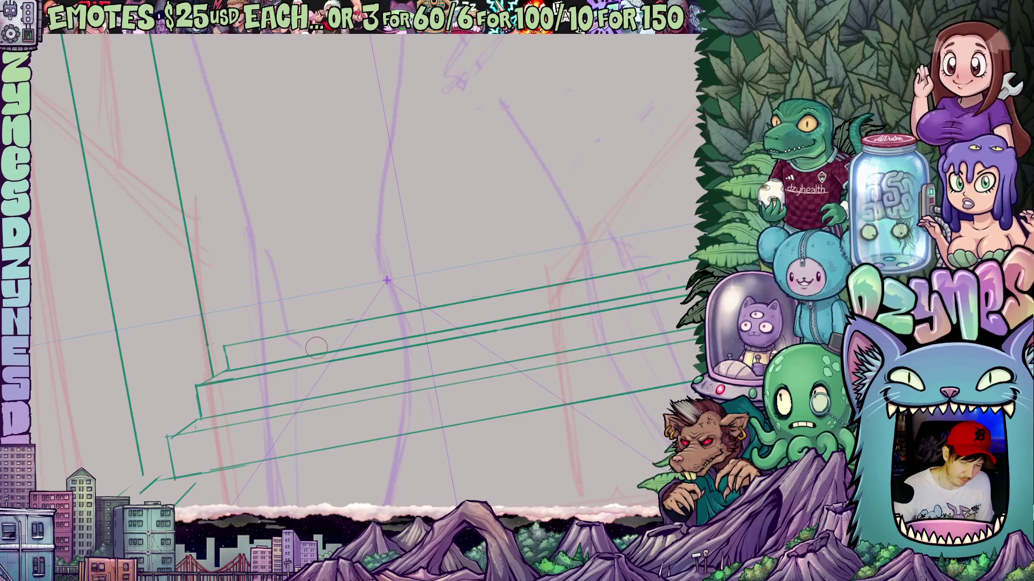
pyautogui.moveTo(325, 384); pyautogui.dragTo(431, 373)
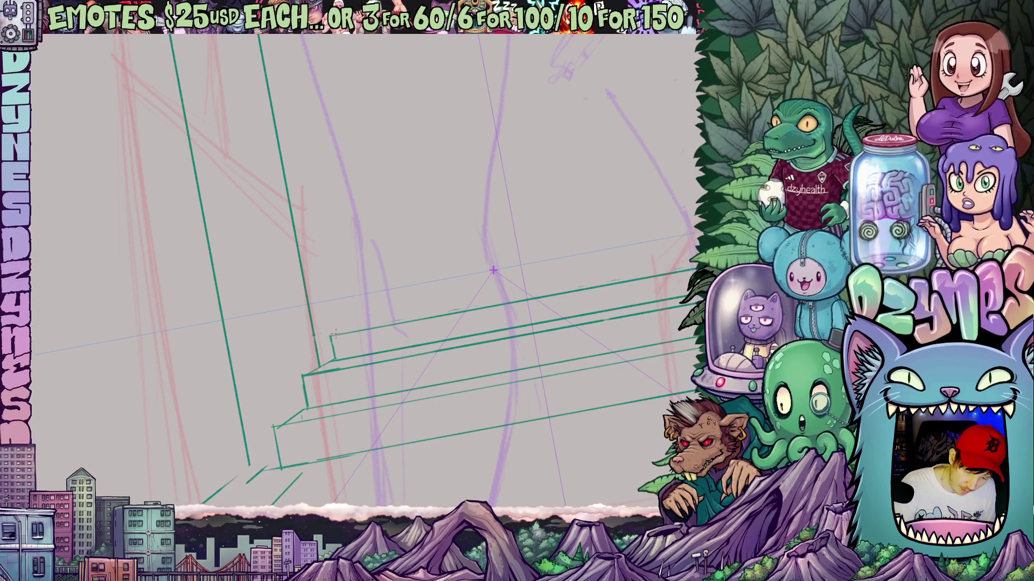
pyautogui.moveTo(524, 382); pyautogui.dragTo(490, 409)
pyautogui.moveTo(299, 360); pyautogui.dragTo(649, 290)
pyautogui.moveTo(639, 376); pyautogui.dragTo(417, 431)
pyautogui.moveTo(437, 343); pyautogui.dragTo(510, 338)
pyautogui.hotkey('ctrl', 'z')
pyautogui.hotkey('ctrl', 'z')
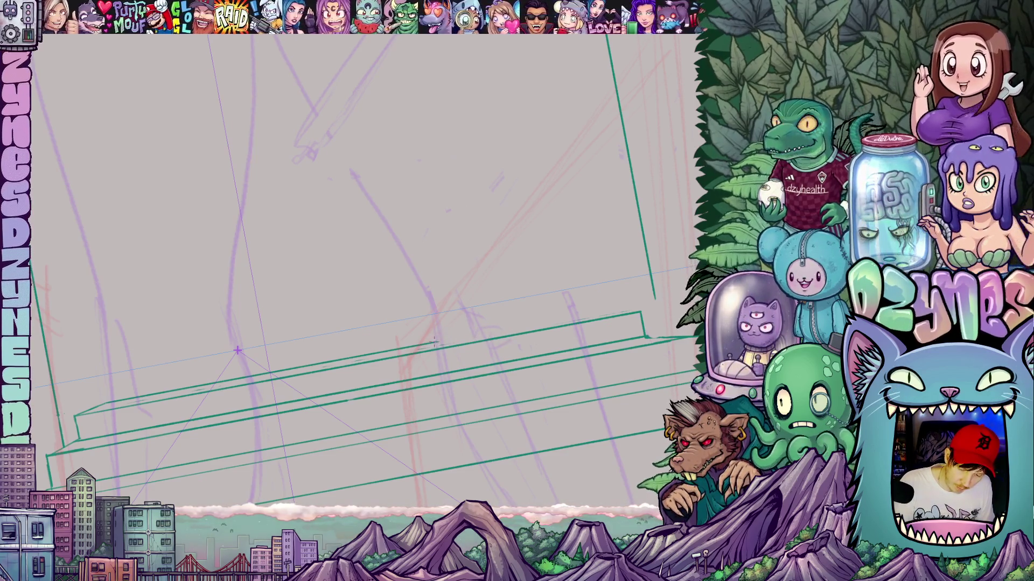
pyautogui.moveTo(553, 380)
pyautogui.mouseDown()
pyautogui.moveTo(528, 358)
pyautogui.moveTo(507, 306)
pyautogui.mouseUp()
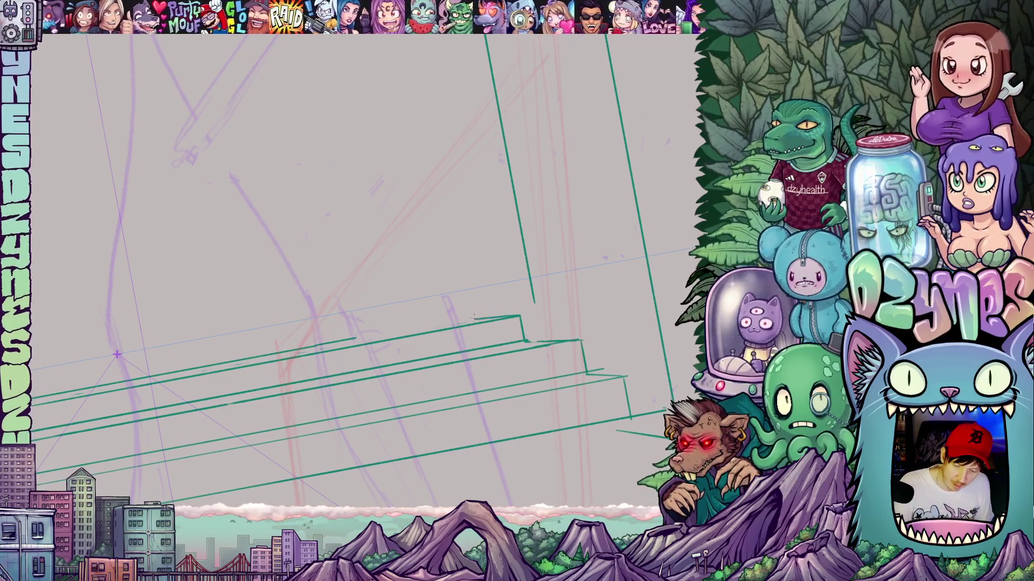
pyautogui.moveTo(444, 320)
pyautogui.mouseDown()
pyautogui.moveTo(591, 300)
pyautogui.moveTo(474, 271)
pyautogui.mouseUp()
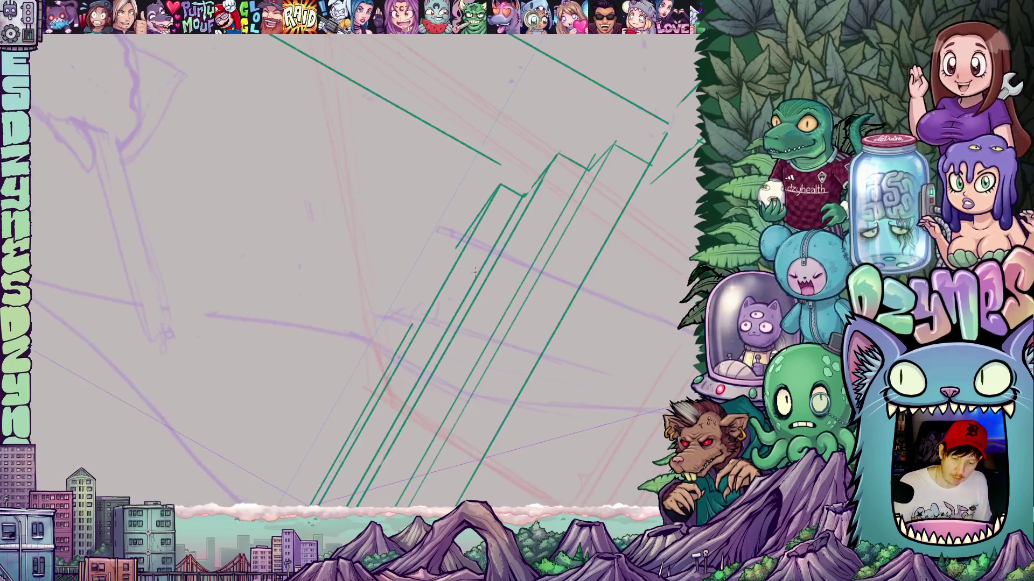
pyautogui.moveTo(380, 380)
pyautogui.mouseDown()
pyautogui.moveTo(498, 423)
pyautogui.moveTo(502, 396)
pyautogui.moveTo(478, 396)
pyautogui.mouseUp()
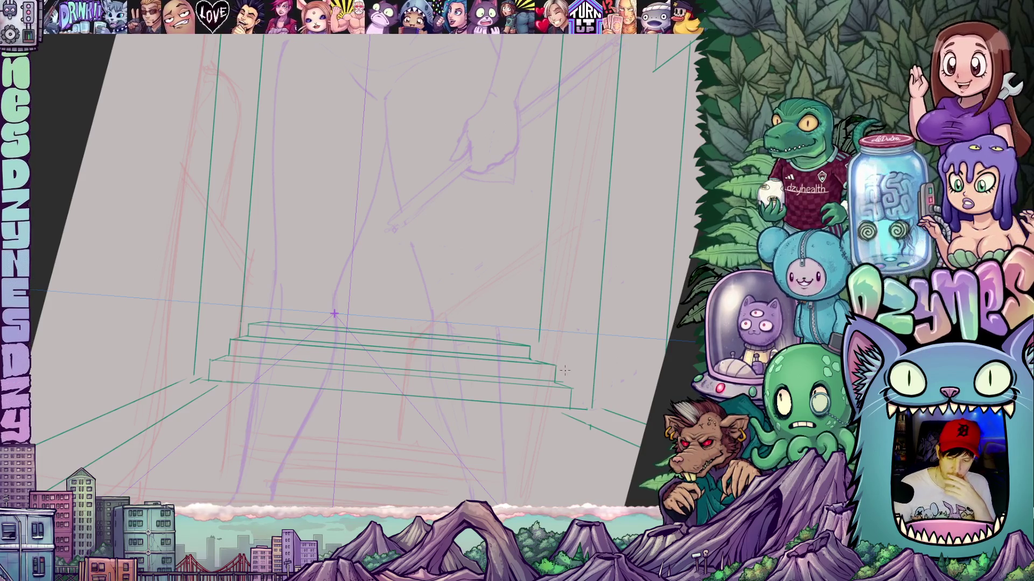
pyautogui.scroll(3, 576, 357)
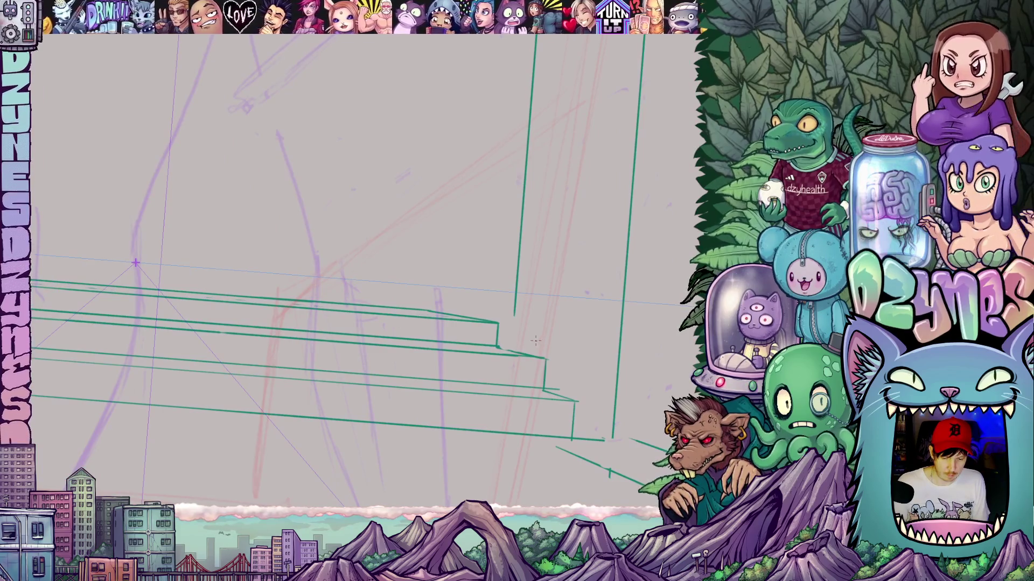
pyautogui.scroll(-3, 524, 345)
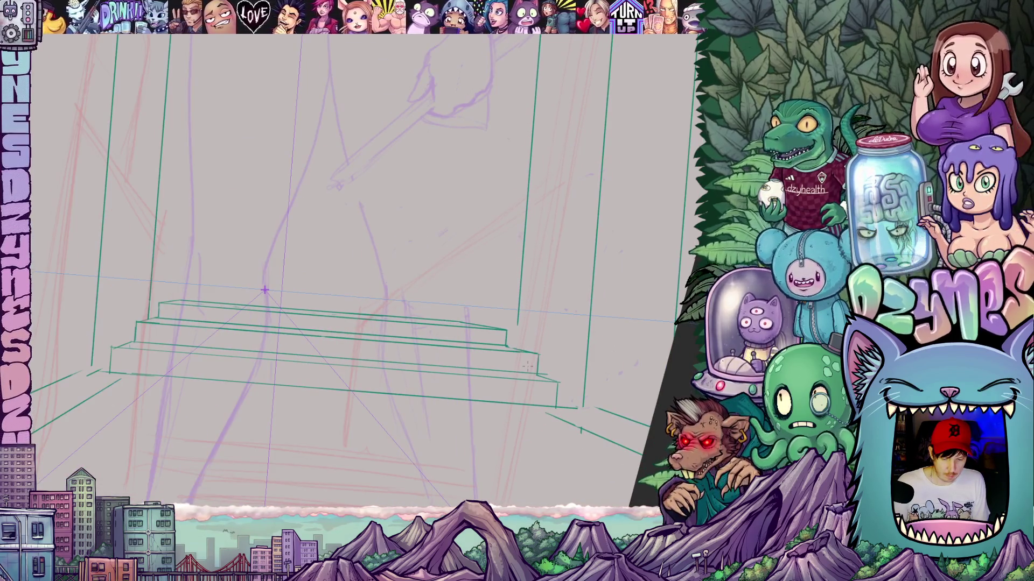
pyautogui.scroll(2, 558, 384)
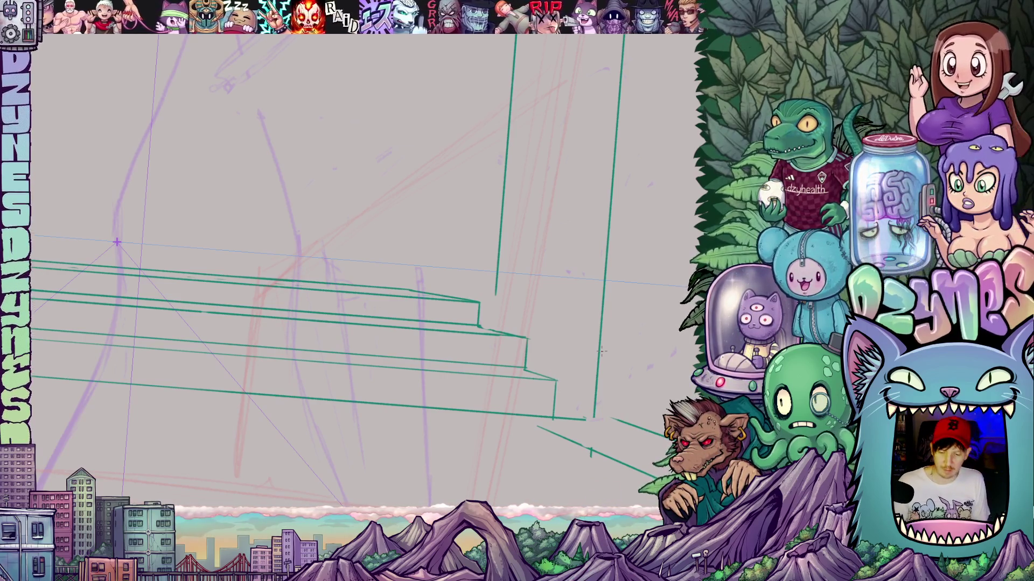
pyautogui.scroll(-3, 602, 351)
pyautogui.moveTo(592, 349)
pyautogui.mouseDown()
pyautogui.moveTo(556, 342)
pyautogui.moveTo(548, 355)
pyautogui.moveTo(519, 342)
pyautogui.mouseUp()
pyautogui.moveTo(539, 197); pyautogui.dragTo(552, 198)
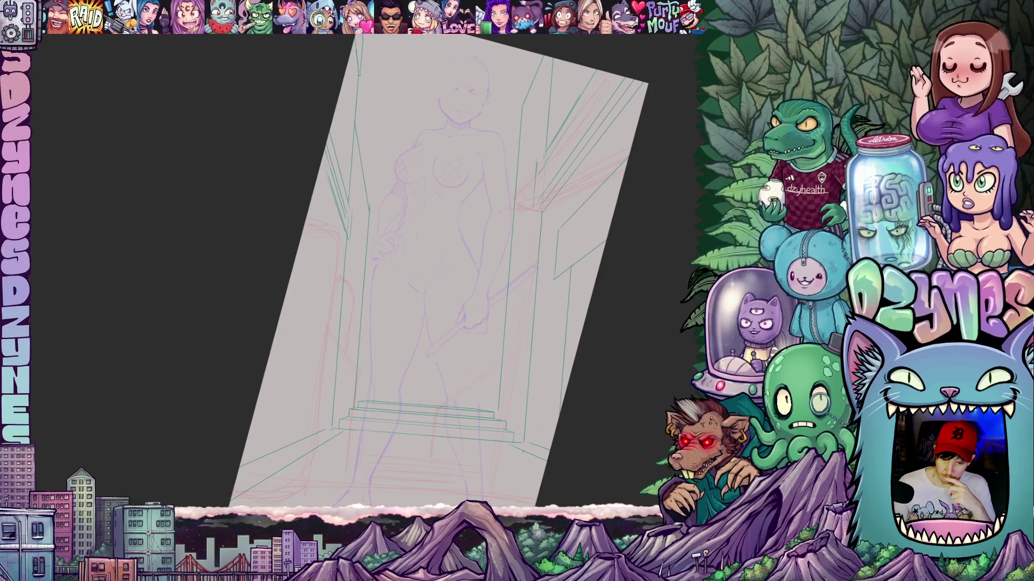
# - Sketch flowing hair strokes beside the figure's head
pyautogui.scroll(5, 498, 230)
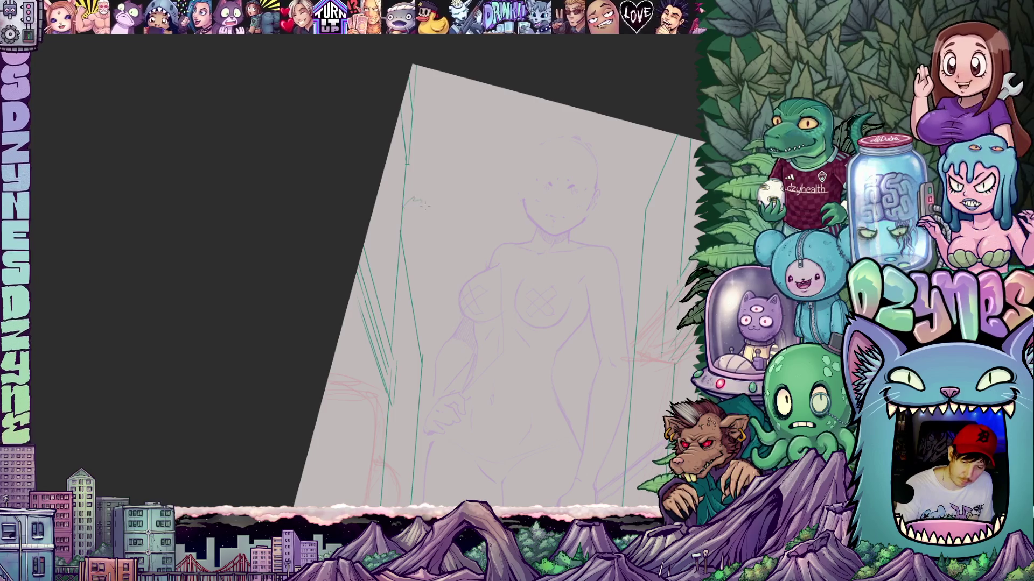
pyautogui.moveTo(428, 212)
pyautogui.mouseDown()
pyautogui.moveTo(460, 198)
pyautogui.moveTo(485, 211)
pyautogui.mouseUp()
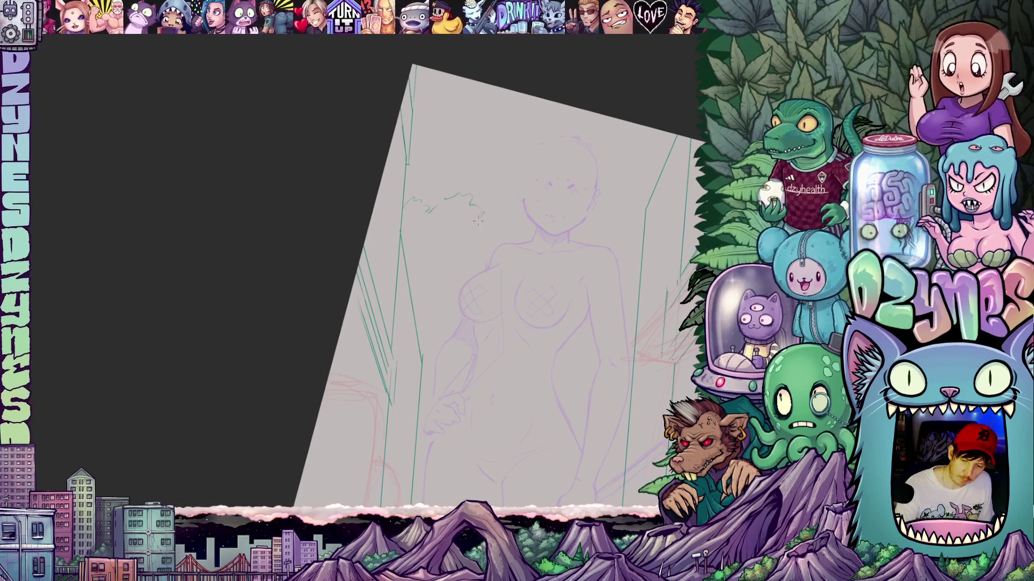
pyautogui.moveTo(600, 355)
pyautogui.mouseDown()
pyautogui.moveTo(555, 350)
pyautogui.moveTo(570, 384)
pyautogui.moveTo(566, 376)
pyautogui.mouseUp()
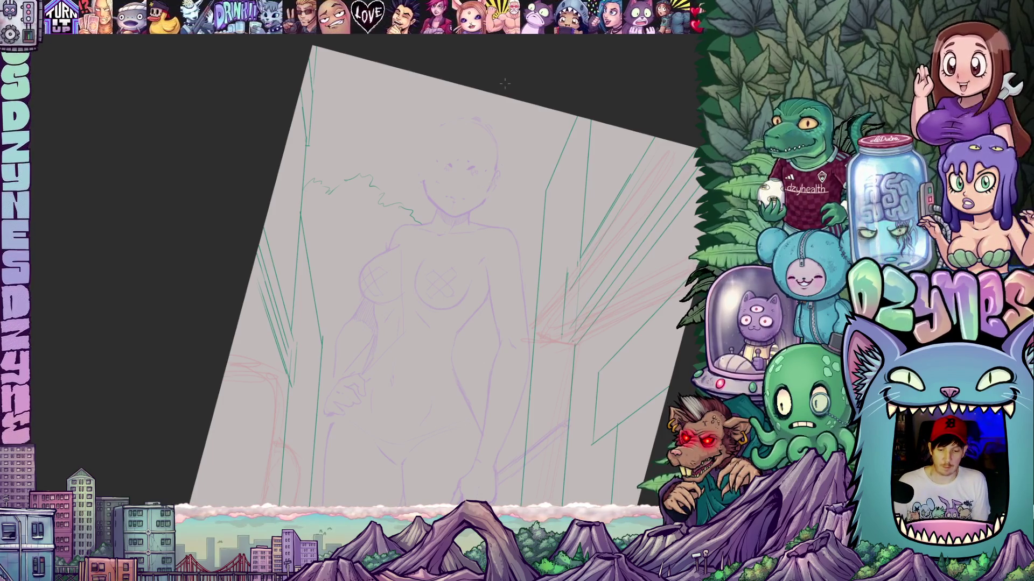
# - Redraw the right hip and waist contour and add a short vertical line at her side
pyautogui.scroll(-3, 510, 76)
pyautogui.scroll(5, 493, 193)
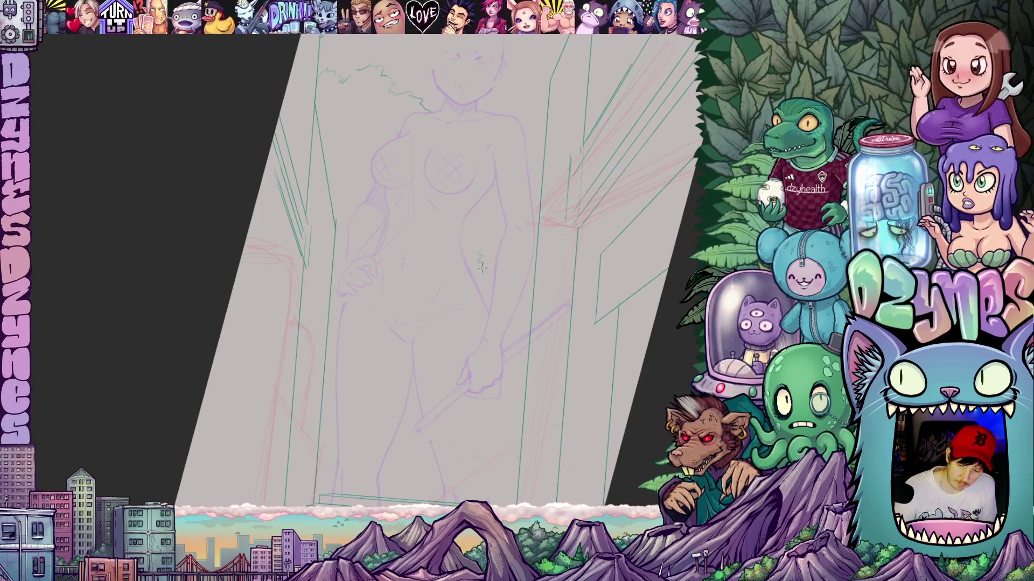
pyautogui.moveTo(478, 249); pyautogui.dragTo(499, 193)
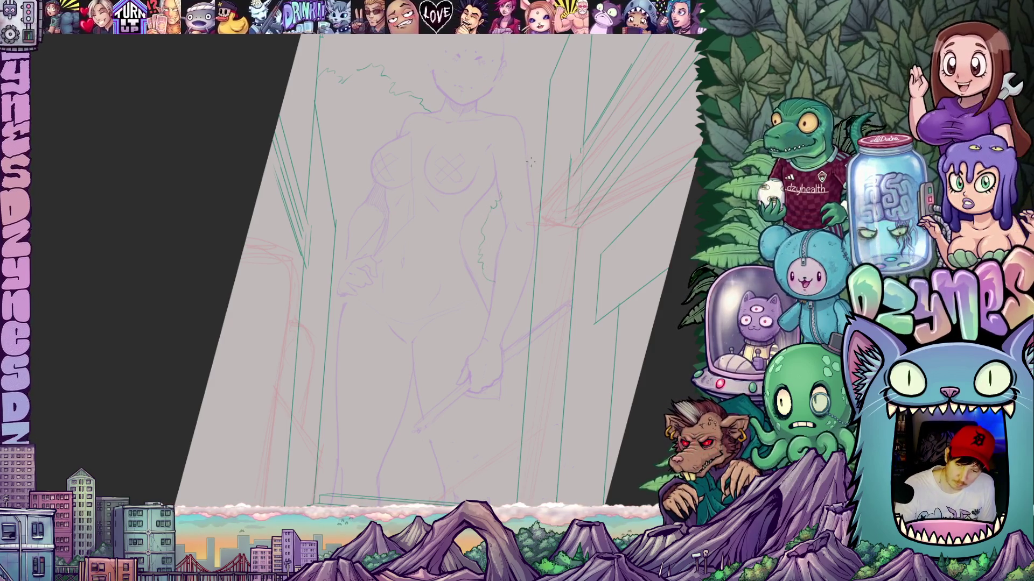
pyautogui.scroll(-3, 487, 265)
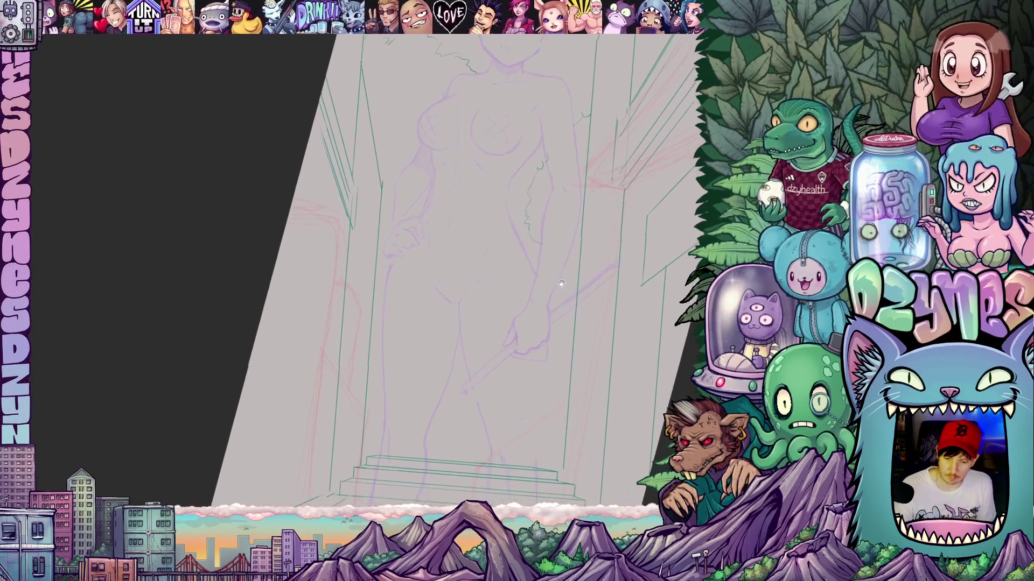
pyautogui.moveTo(548, 279)
pyautogui.mouseDown()
pyautogui.moveTo(533, 244)
pyautogui.moveTo(519, 274)
pyautogui.mouseUp()
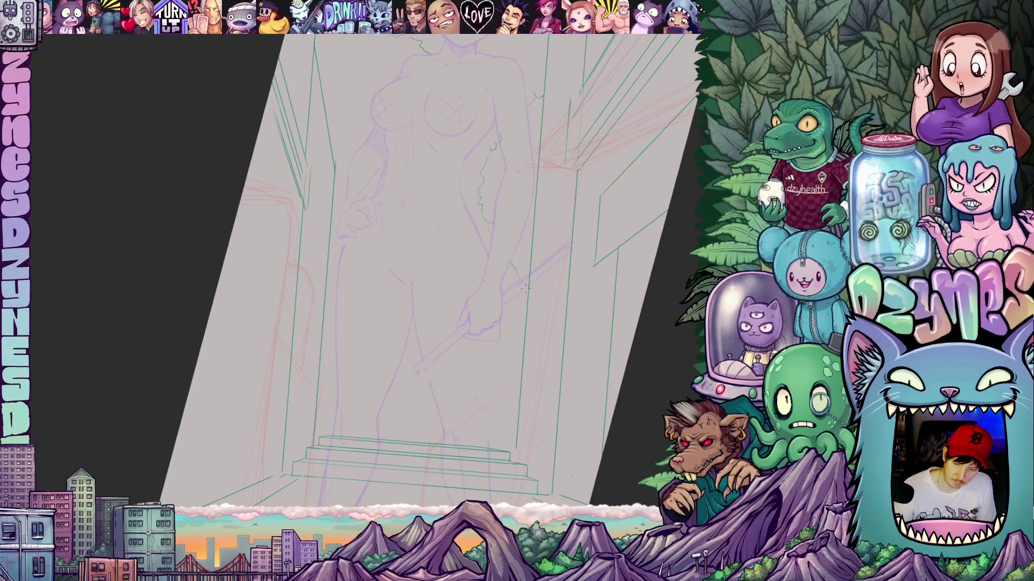
pyautogui.scroll(-2, 526, 312)
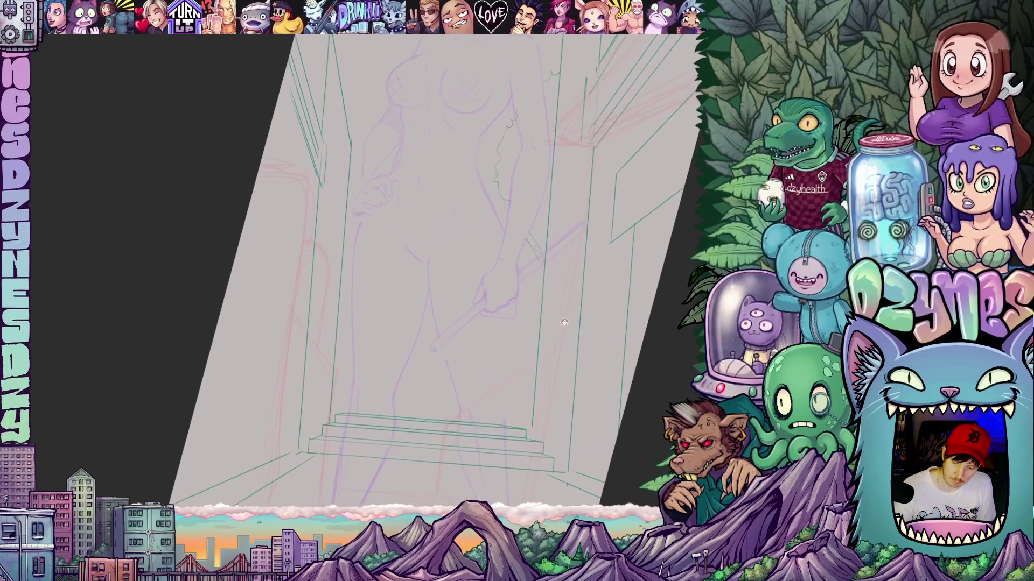
pyautogui.moveTo(531, 262); pyautogui.dragTo(533, 285)
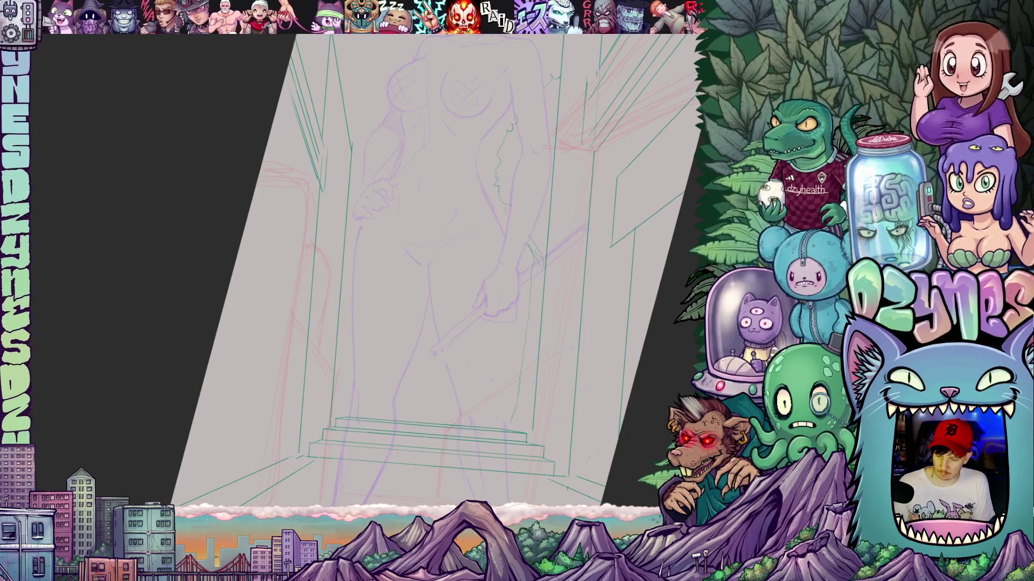
pyautogui.scroll(-5, 575, 372)
pyautogui.moveTo(575, 372)
pyautogui.mouseDown()
pyautogui.moveTo(563, 338)
pyautogui.moveTo(553, 368)
pyautogui.moveTo(574, 330)
pyautogui.mouseUp()
pyautogui.scroll(-2, 575, 331)
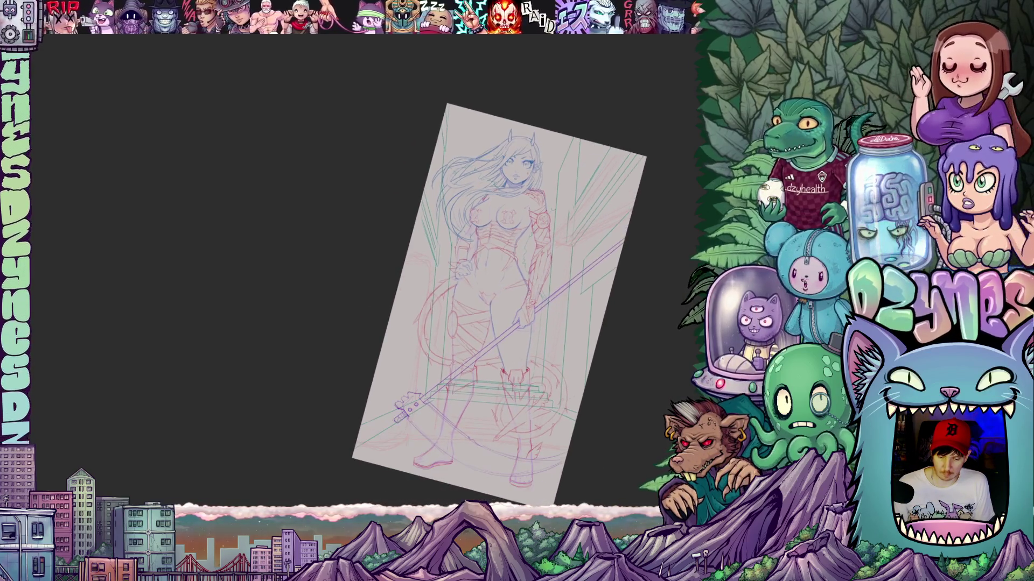
# - Rotate the view around the scythe and sketch a horizontal line along the step edge
pyautogui.scroll(5, 441, 389)
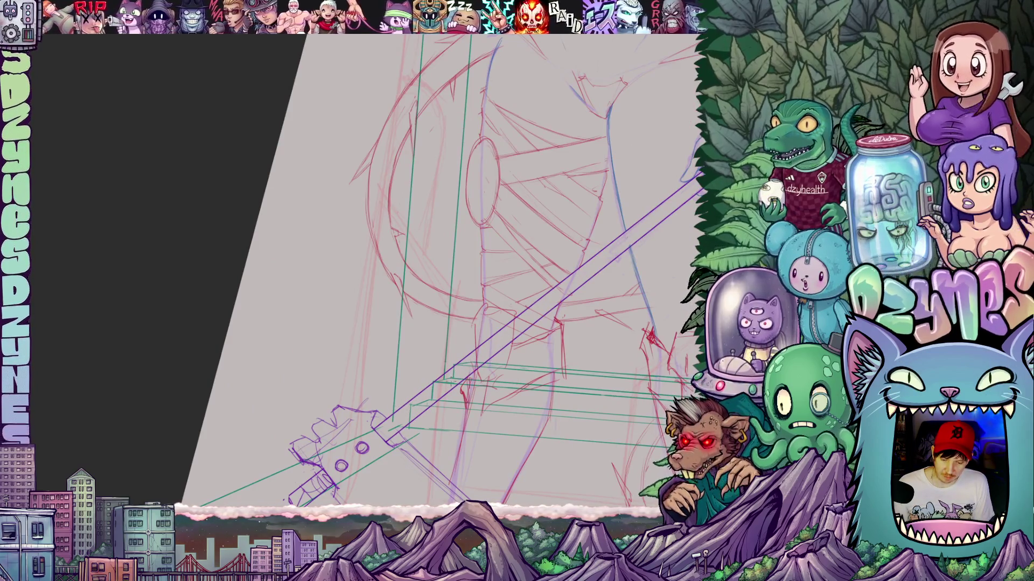
pyautogui.scroll(-3, 439, 353)
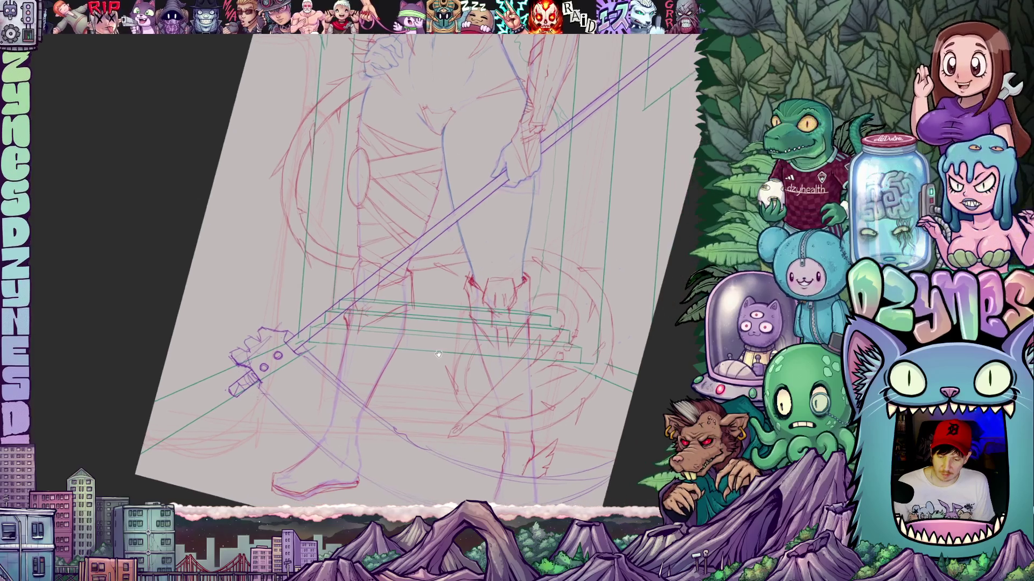
pyautogui.moveTo(438, 353); pyautogui.dragTo(429, 360)
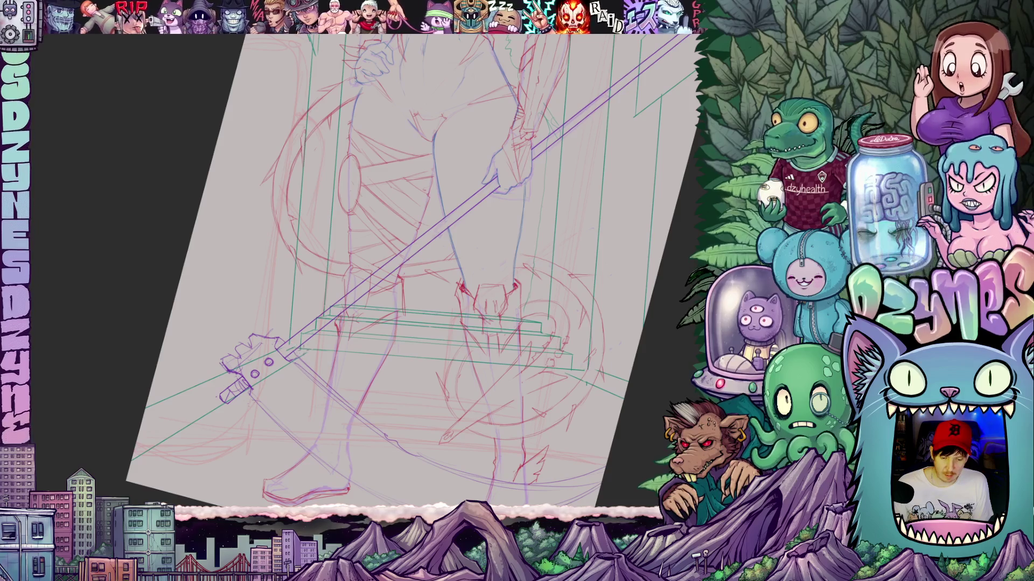
pyautogui.moveTo(220, 359); pyautogui.dragTo(374, 352)
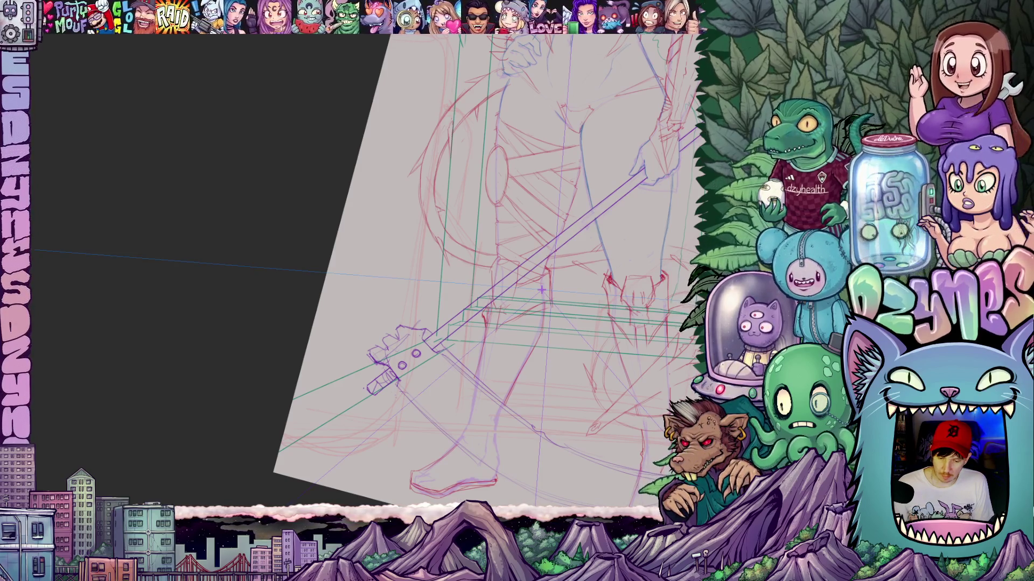
pyautogui.moveTo(541, 290); pyautogui.dragTo(483, 139)
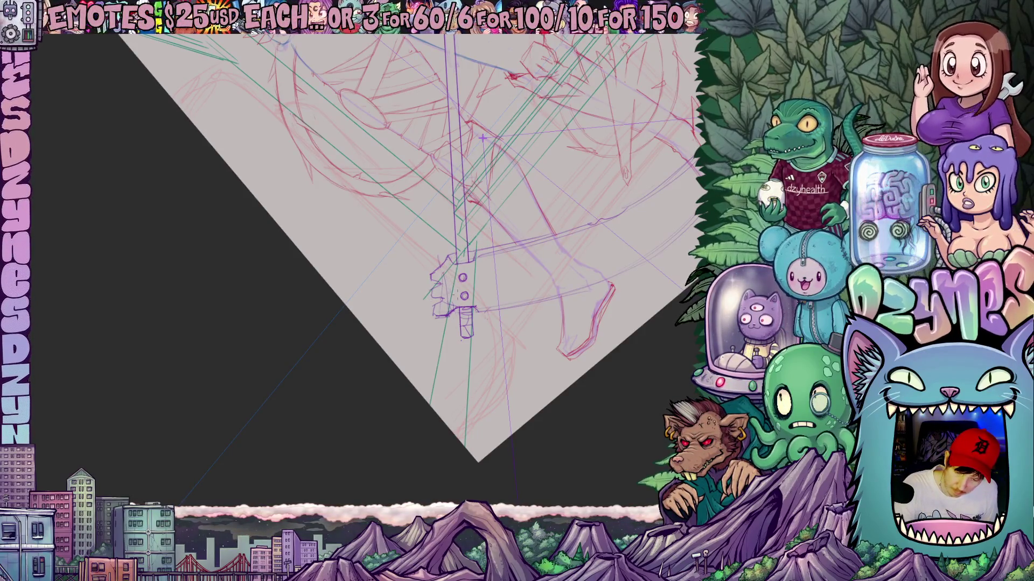
pyautogui.moveTo(482, 139); pyautogui.dragTo(544, 259)
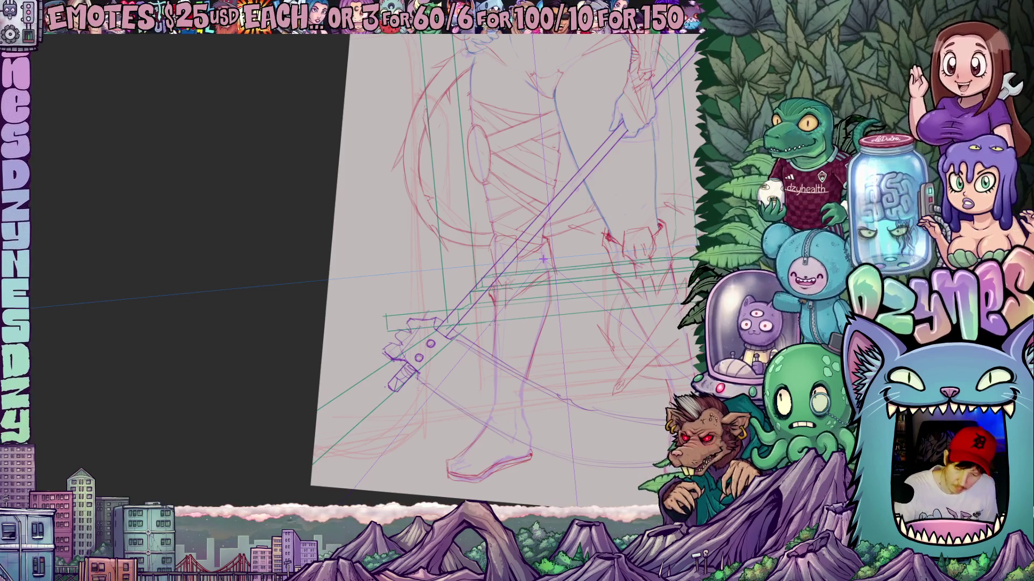
pyautogui.moveTo(473, 293); pyautogui.dragTo(405, 298)
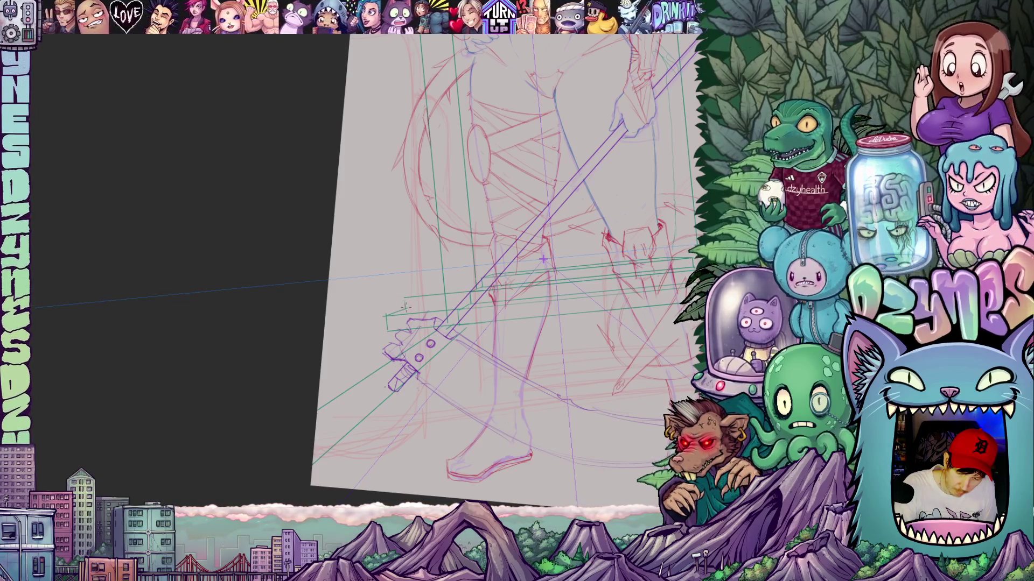
# - Pan over the feet, hands and scythe shaft, then zoom out with the canvas upright
pyautogui.moveTo(514, 347); pyautogui.dragTo(380, 361)
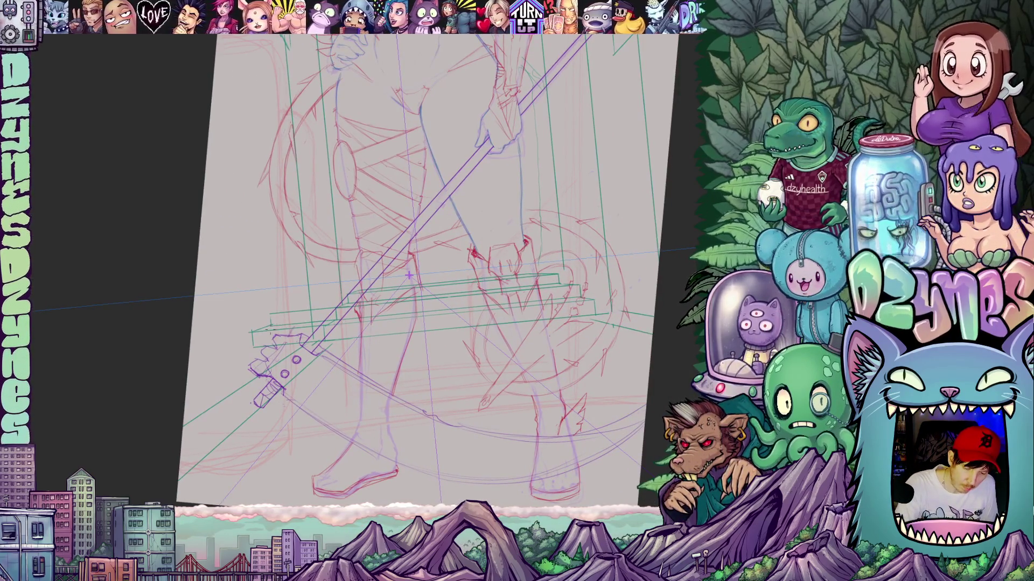
pyautogui.moveTo(409, 275); pyautogui.dragTo(511, 316)
pyautogui.moveTo(600, 428); pyautogui.dragTo(553, 427)
pyautogui.moveTo(499, 322); pyautogui.dragTo(497, 214)
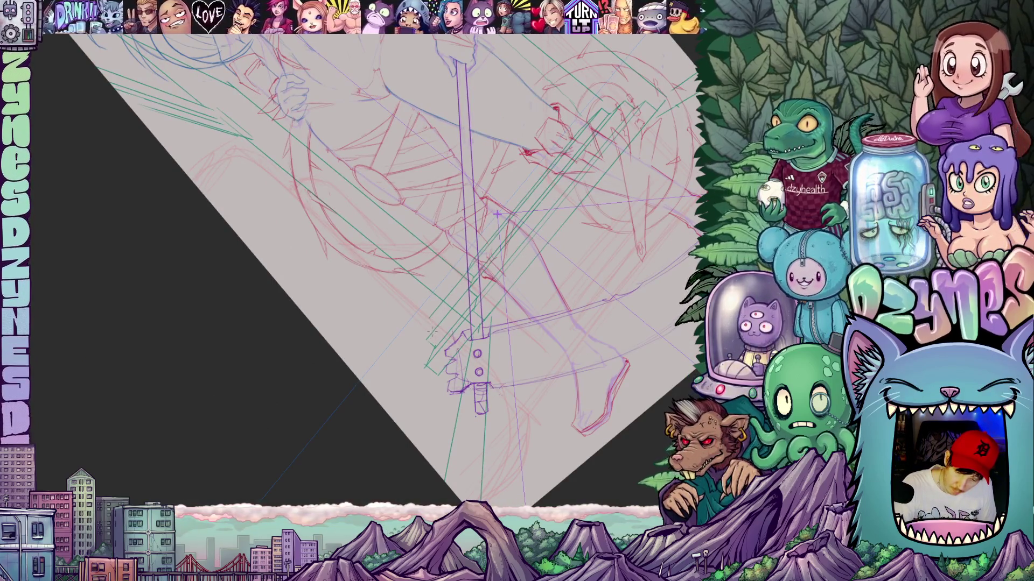
pyautogui.moveTo(430, 334); pyautogui.dragTo(395, 348)
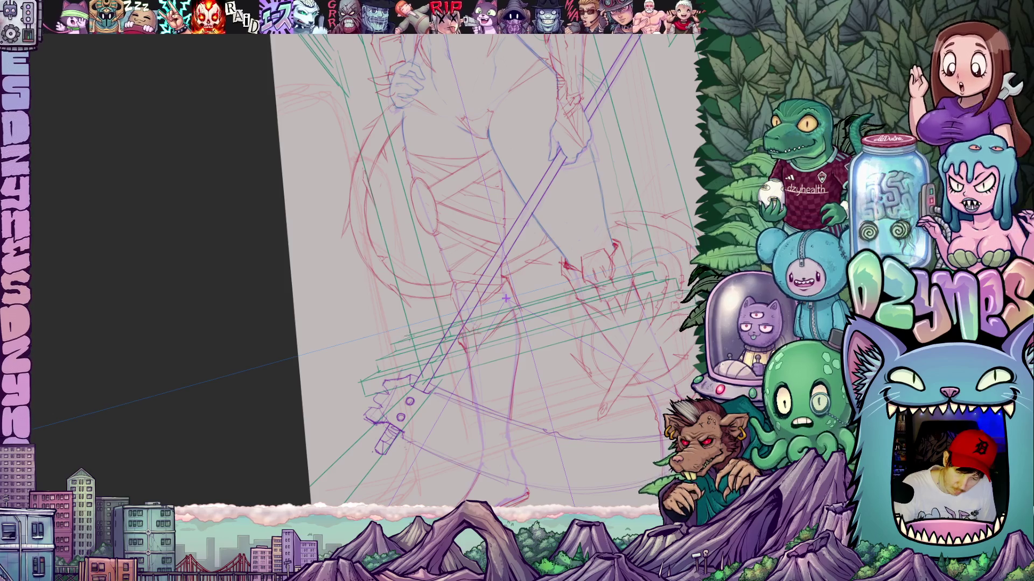
pyautogui.moveTo(598, 401)
pyautogui.mouseDown()
pyautogui.moveTo(557, 338)
pyautogui.moveTo(645, 361)
pyautogui.mouseUp()
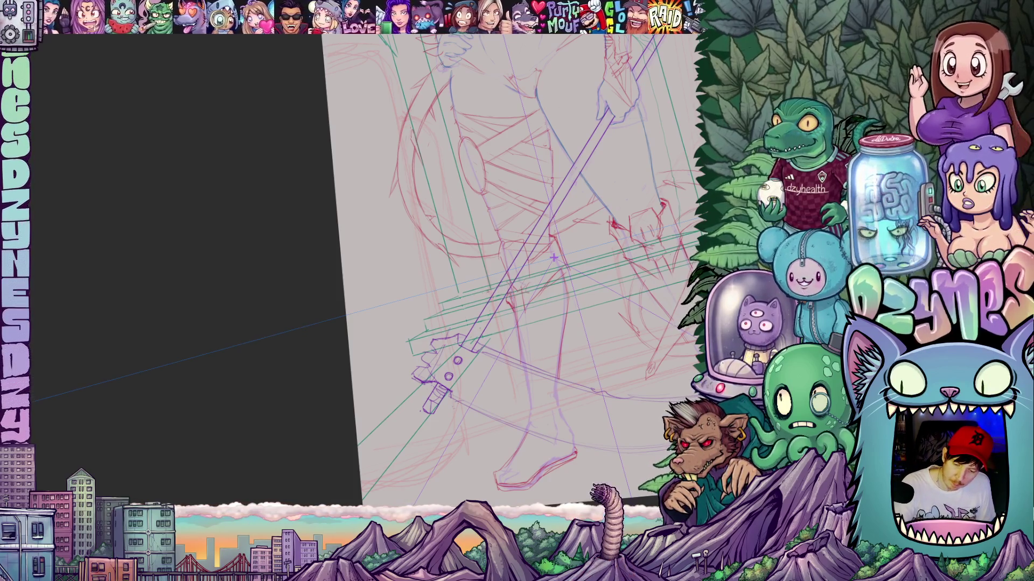
pyautogui.moveTo(584, 324); pyautogui.dragTo(484, 362)
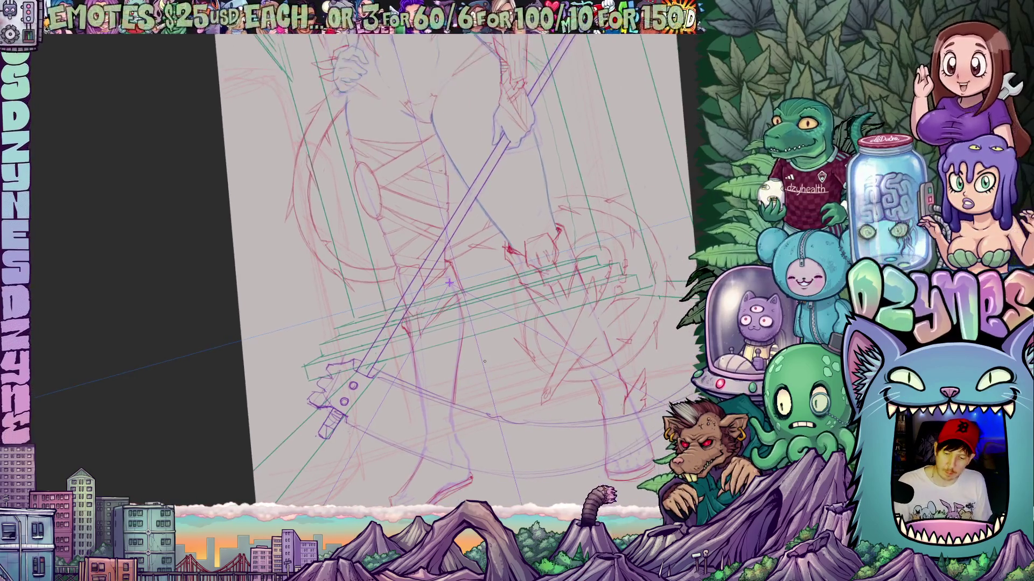
pyautogui.moveTo(377, 280)
pyautogui.mouseDown()
pyautogui.moveTo(358, 274)
pyautogui.moveTo(364, 333)
pyautogui.mouseUp()
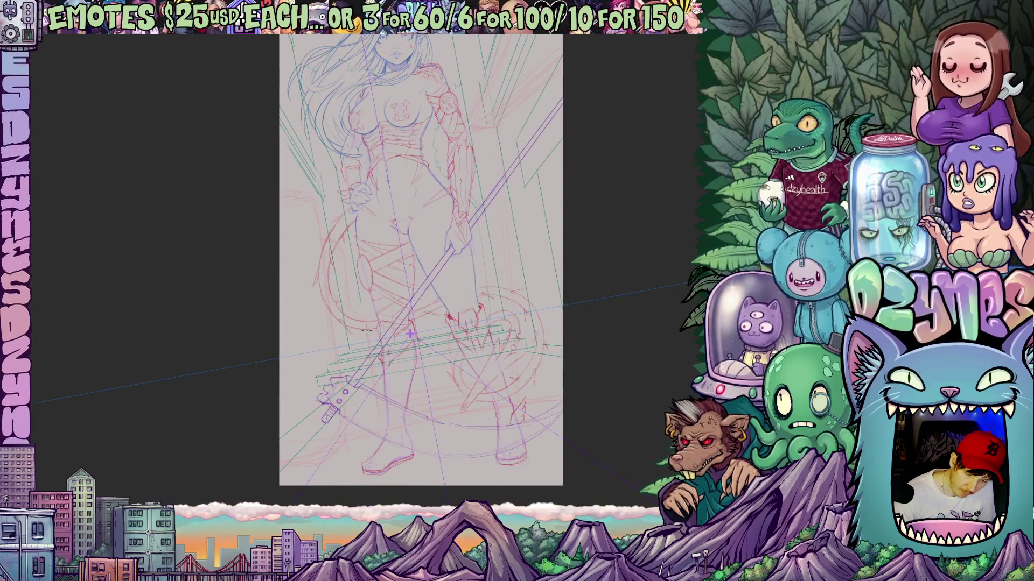
pyautogui.moveTo(477, 396); pyautogui.dragTo(514, 401)
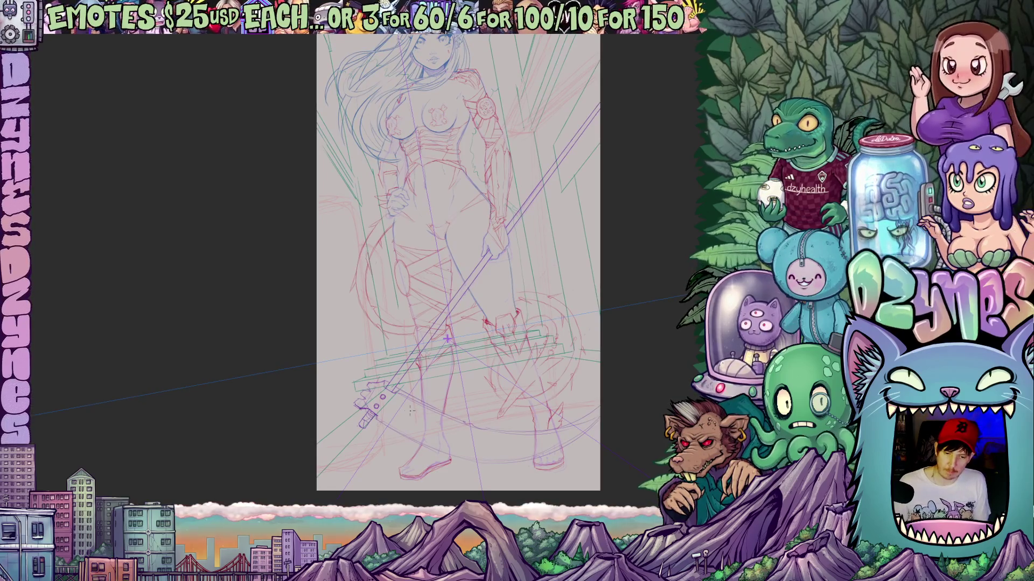
pyautogui.scroll(3, 410, 410)
pyautogui.moveTo(410, 411); pyautogui.dragTo(504, 275)
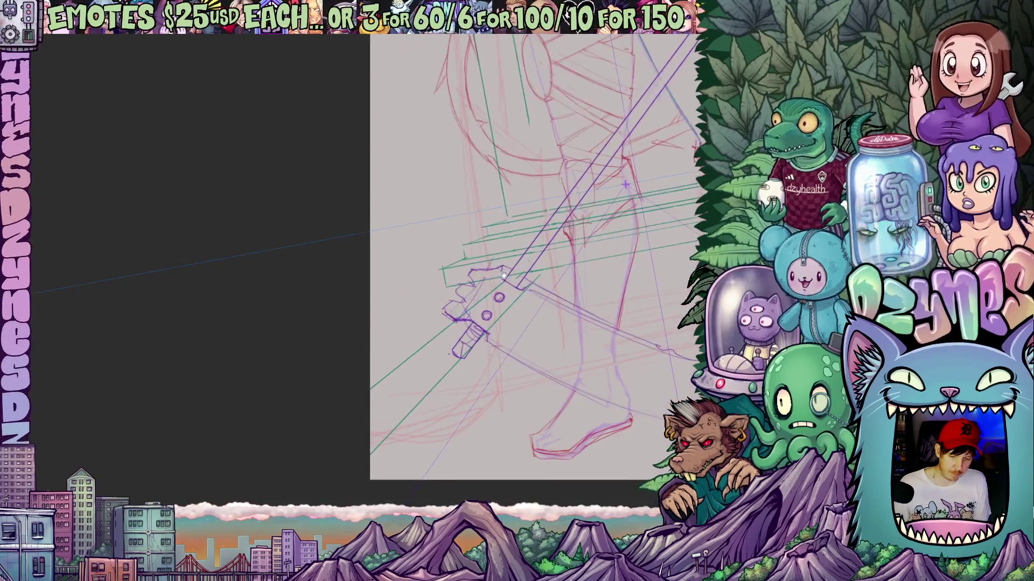
pyautogui.scroll(-2, 503, 275)
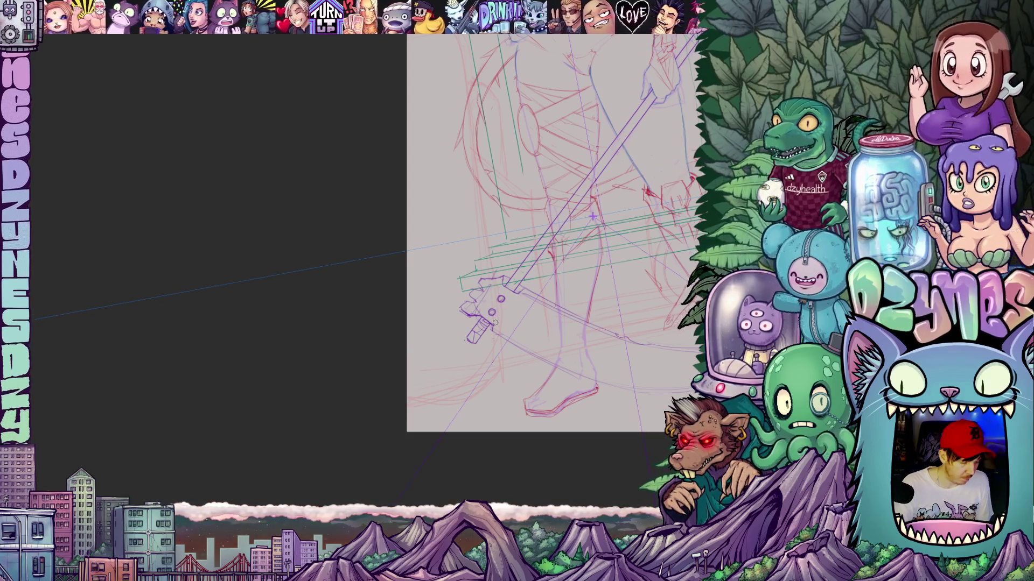
pyautogui.moveTo(436, 299)
pyautogui.mouseDown()
pyautogui.moveTo(478, 311)
pyautogui.moveTo(468, 344)
pyautogui.moveTo(457, 350)
pyautogui.moveTo(443, 323)
pyautogui.moveTo(394, 385)
pyautogui.mouseUp()
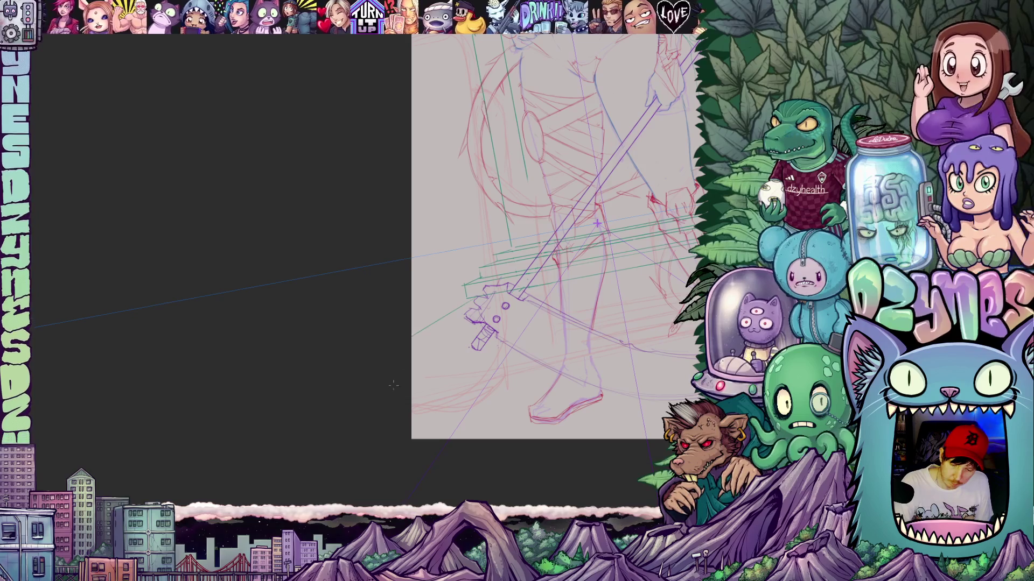
pyautogui.moveTo(450, 312); pyautogui.dragTo(447, 357)
pyautogui.moveTo(609, 392)
pyautogui.mouseDown()
pyautogui.moveTo(469, 444)
pyautogui.moveTo(513, 467)
pyautogui.mouseUp()
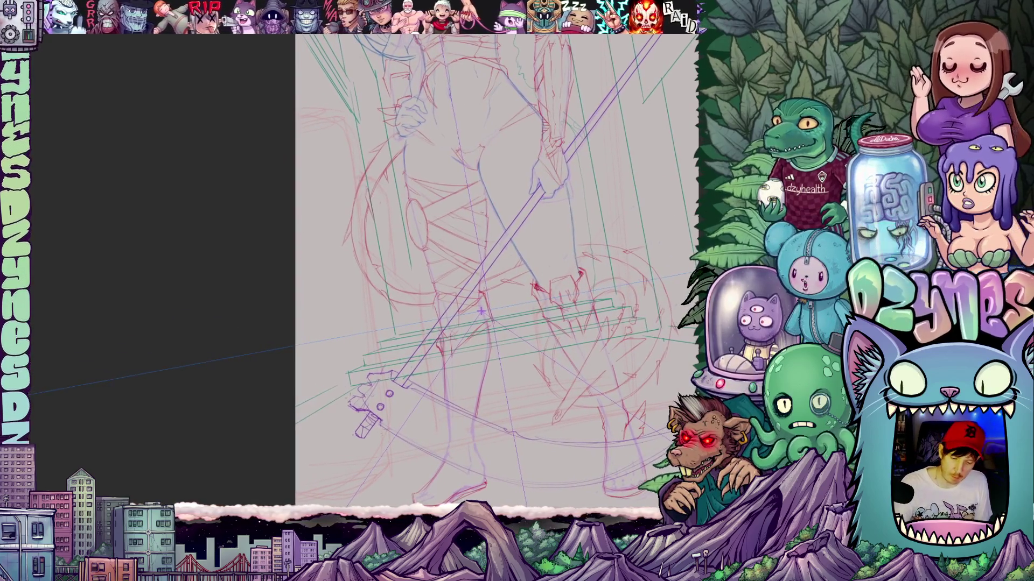
pyautogui.moveTo(481, 311); pyautogui.dragTo(488, 343)
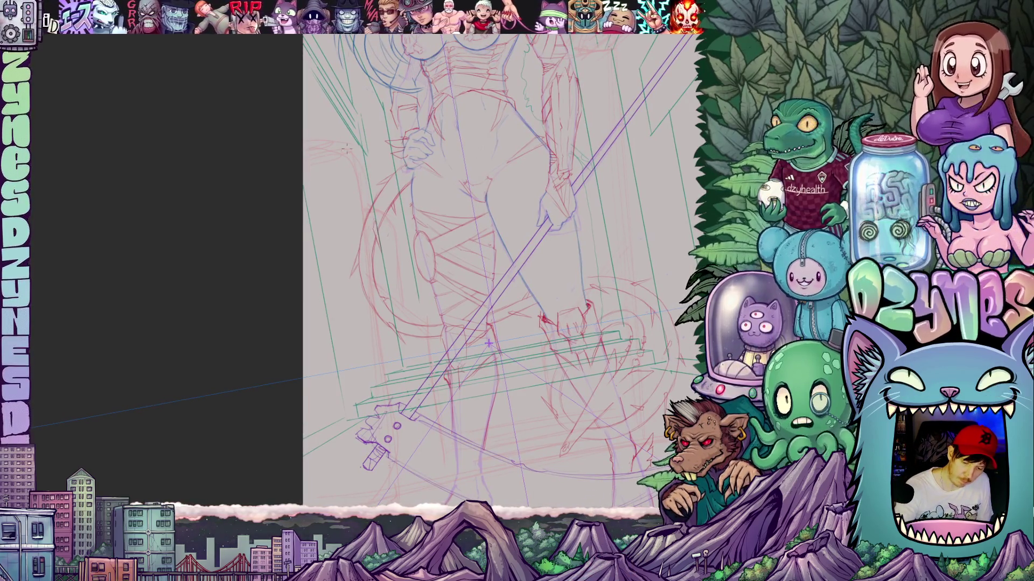
pyautogui.scroll(-5, 343, 171)
pyautogui.moveTo(342, 170); pyautogui.dragTo(340, 273)
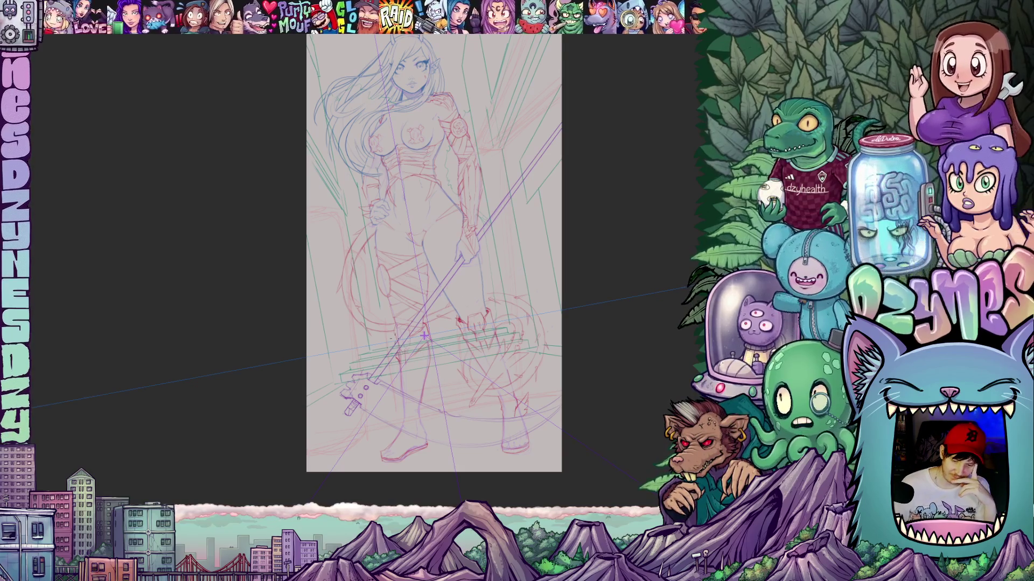
# - Sketch a pencil line across the lower figure, undoing two rejected strokes near the right leg
pyautogui.scroll(5, 424, 335)
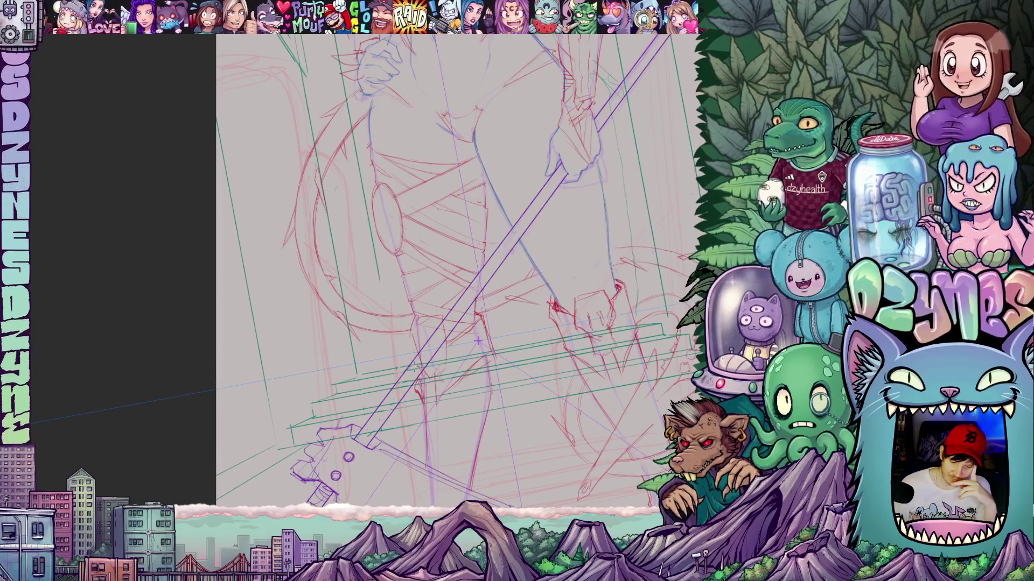
pyautogui.scroll(2, 478, 341)
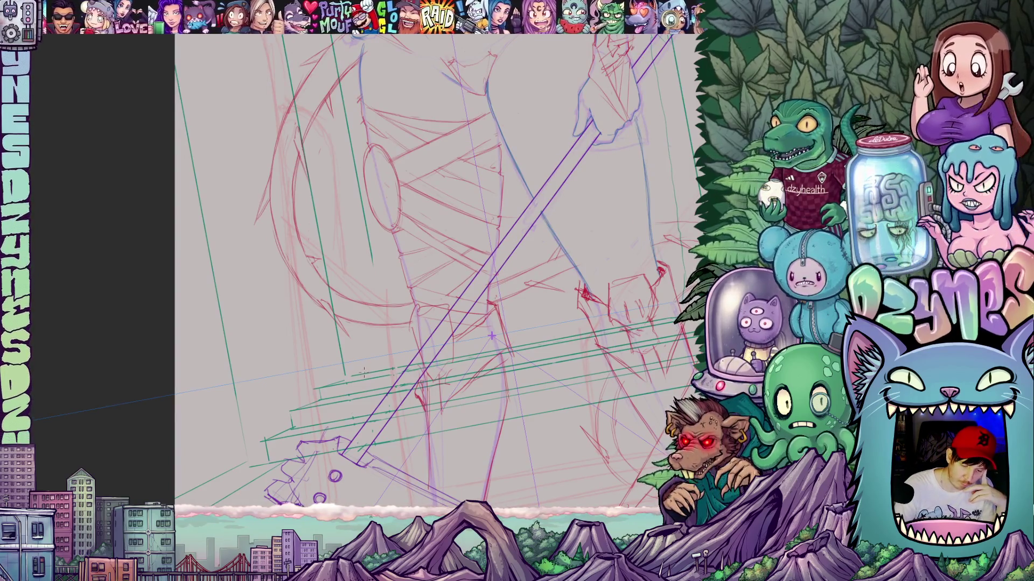
pyautogui.moveTo(362, 373); pyautogui.dragTo(508, 331)
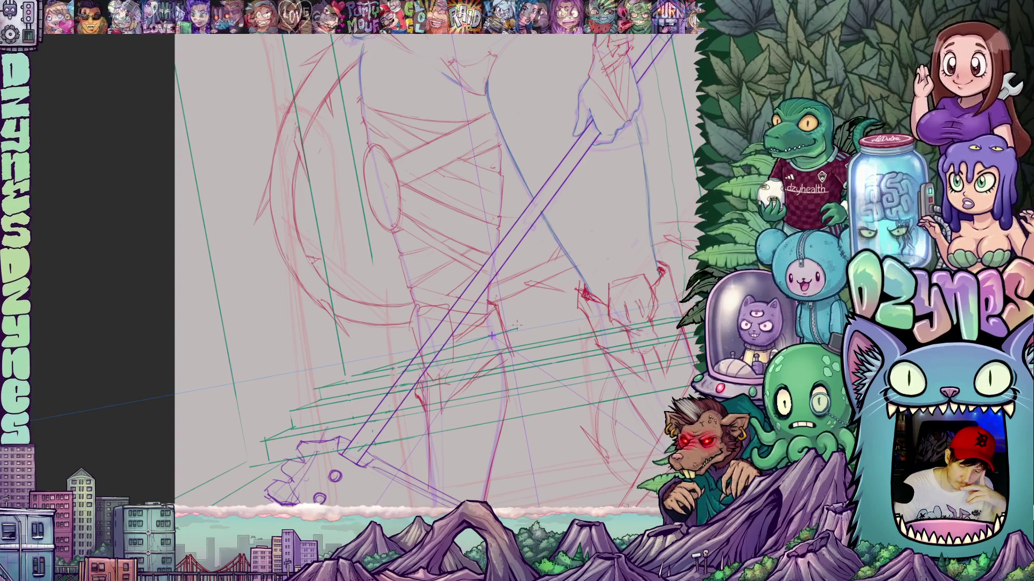
pyautogui.moveTo(597, 401); pyautogui.dragTo(524, 384)
pyautogui.moveTo(459, 340); pyautogui.dragTo(551, 323)
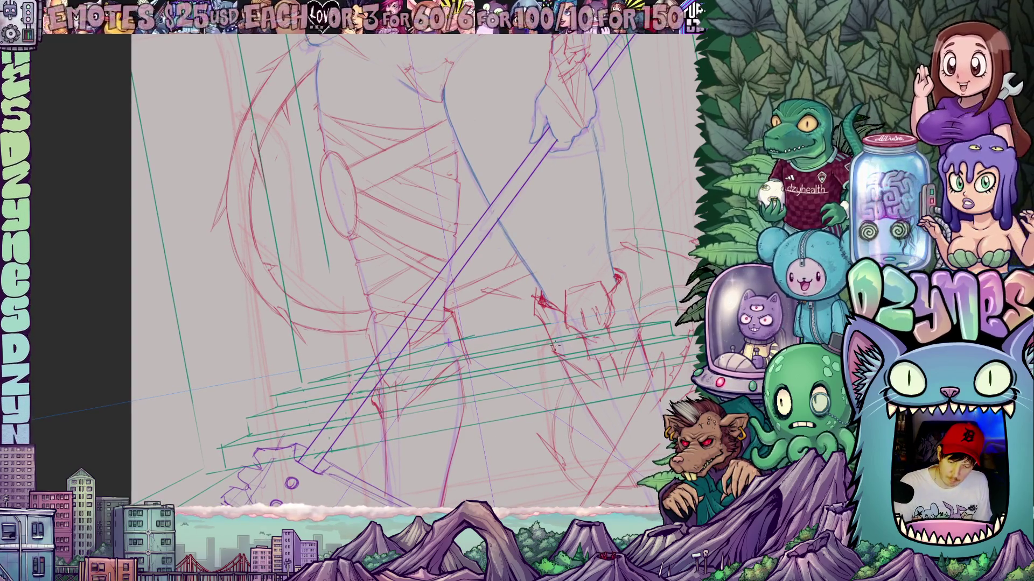
pyautogui.hotkey('ctrl', 'z')
pyautogui.moveTo(452, 341)
pyautogui.mouseDown()
pyautogui.moveTo(511, 331)
pyautogui.moveTo(484, 337)
pyautogui.moveTo(500, 333)
pyautogui.moveTo(510, 350)
pyautogui.mouseUp()
pyautogui.hotkey('ctrl', 'z')
pyautogui.hotkey('ctrl', 'z')
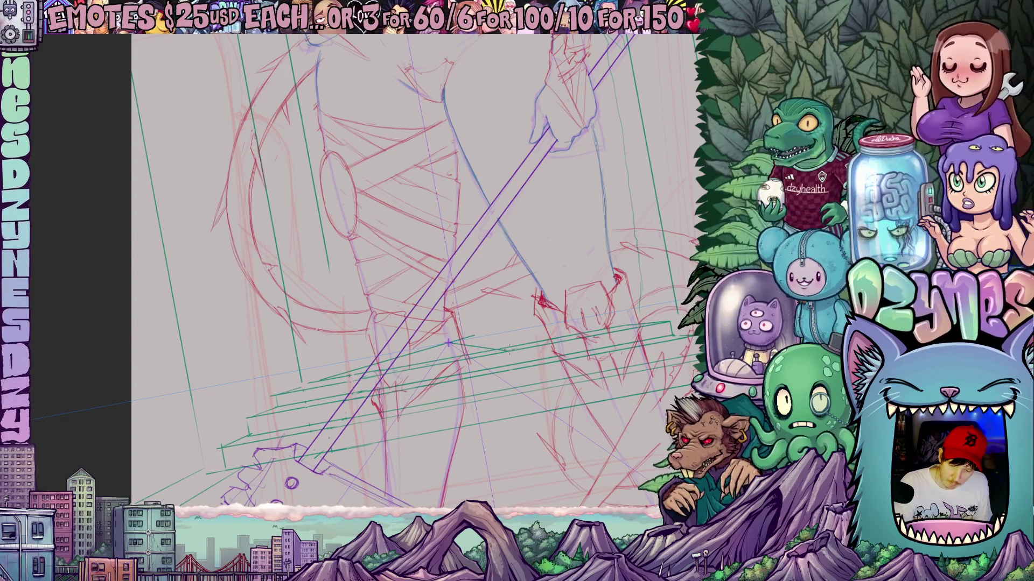
# - Sketch pencil lines along the green step lines and up the leg, then view the whole page
pyautogui.moveTo(646, 441); pyautogui.dragTo(555, 416)
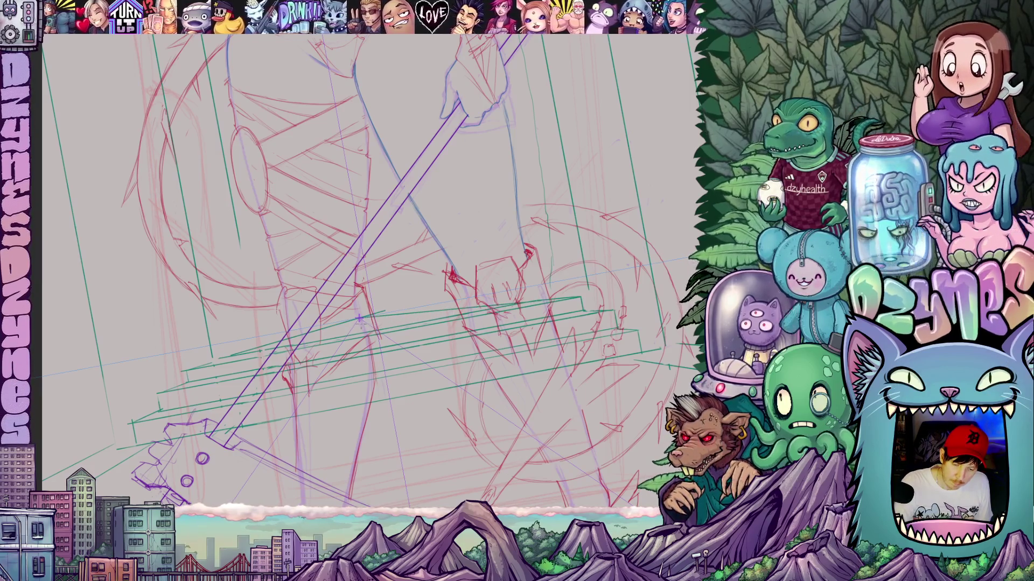
pyautogui.moveTo(416, 384); pyautogui.dragTo(311, 347)
pyautogui.scroll(1, 309, 345)
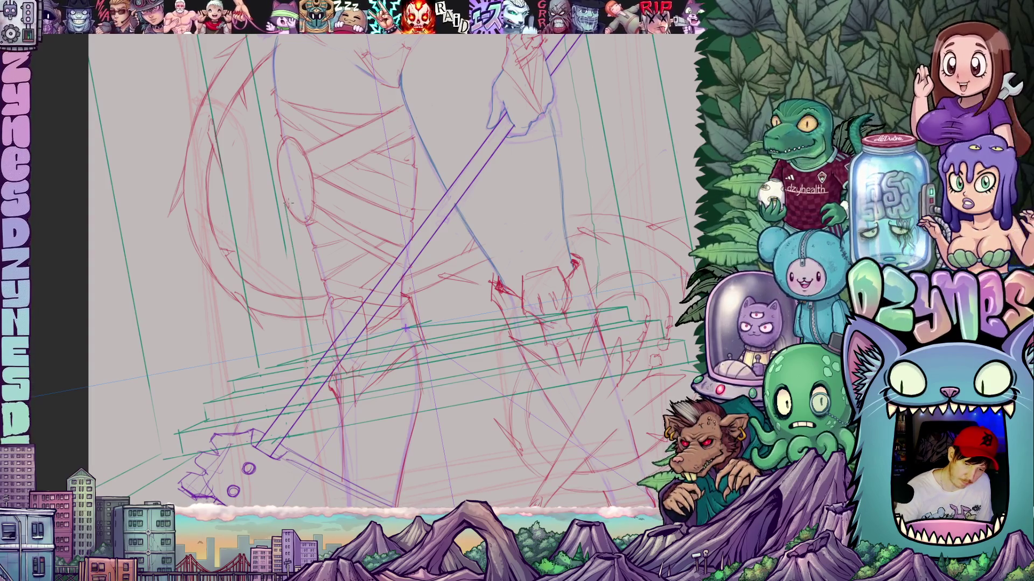
pyautogui.moveTo(350, 242); pyautogui.dragTo(548, 373)
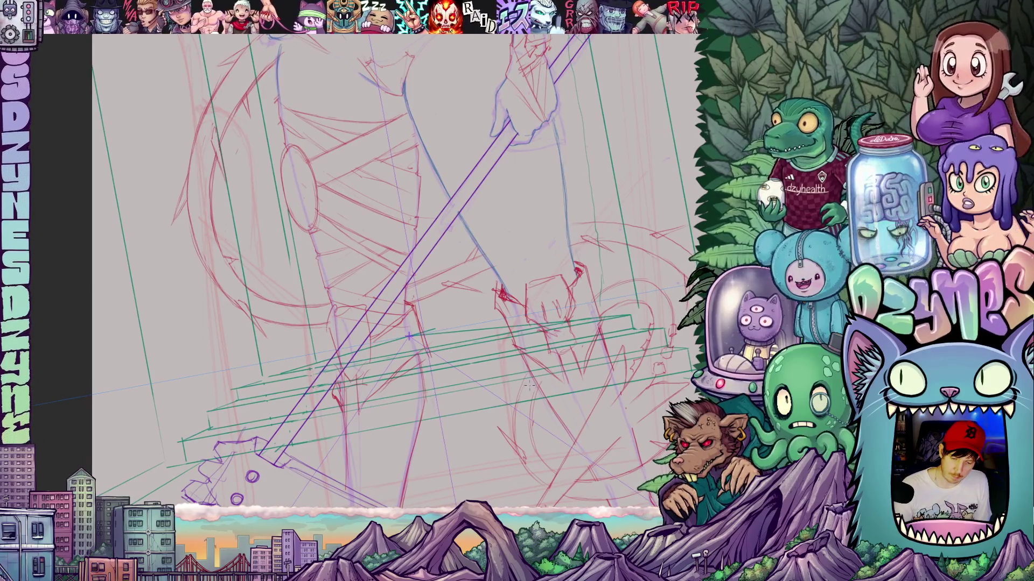
pyautogui.moveTo(556, 386)
pyautogui.mouseDown()
pyautogui.moveTo(589, 315)
pyautogui.moveTo(591, 236)
pyautogui.mouseUp()
pyautogui.moveTo(405, 341); pyautogui.dragTo(488, 271)
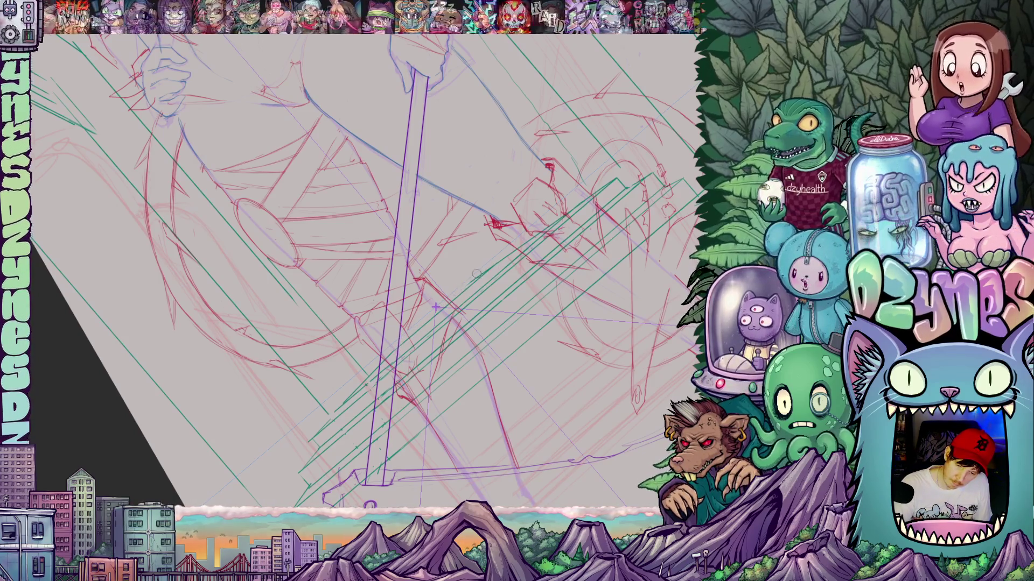
pyautogui.moveTo(528, 291); pyautogui.dragTo(525, 377)
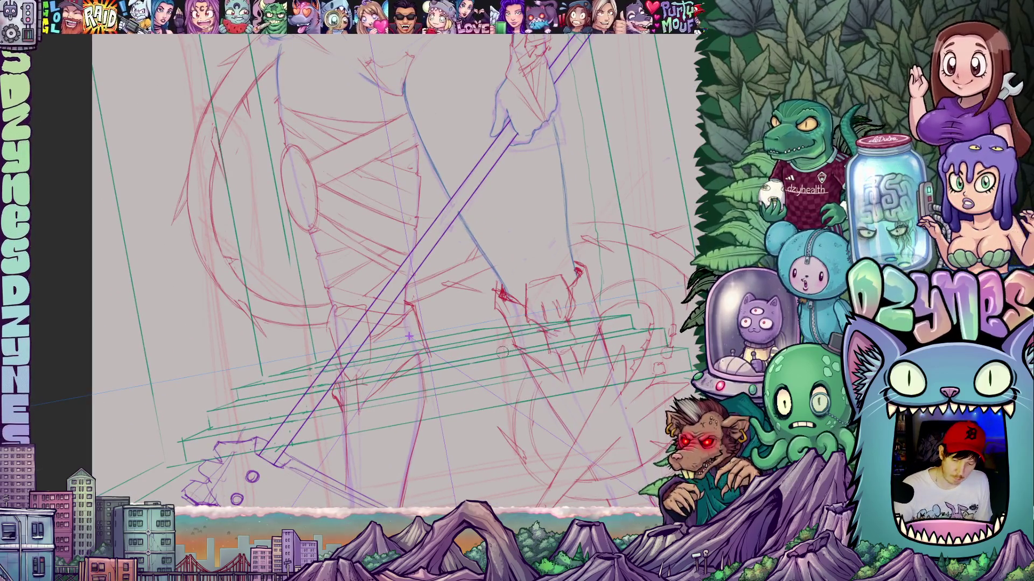
pyautogui.moveTo(478, 321); pyautogui.dragTo(464, 232)
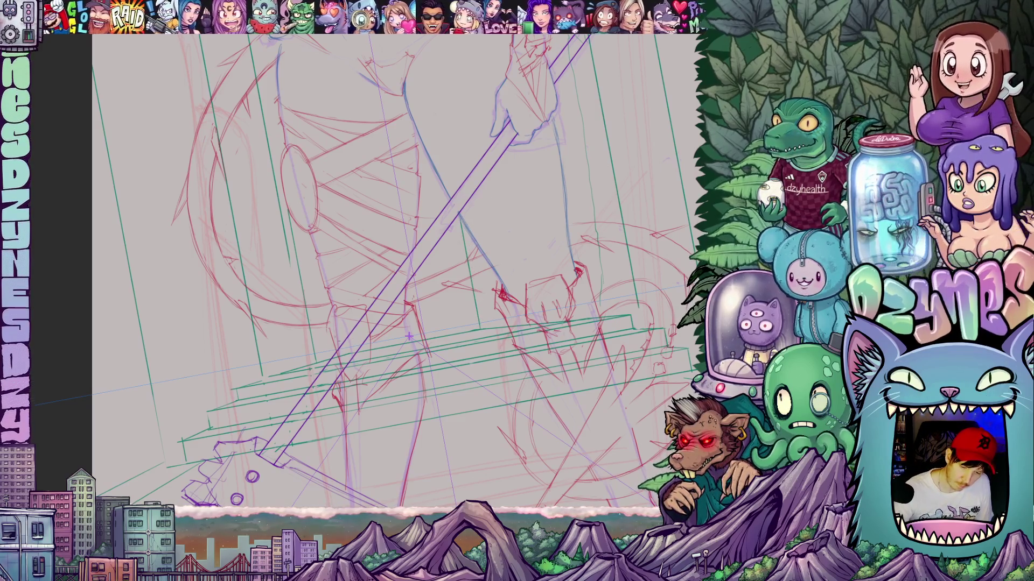
pyautogui.moveTo(351, 355); pyautogui.dragTo(325, 208)
pyautogui.scroll(-5, 376, 152)
pyautogui.moveTo(448, 258)
pyautogui.mouseDown()
pyautogui.moveTo(452, 340)
pyautogui.moveTo(447, 297)
pyautogui.mouseUp()
pyautogui.scroll(-2, 447, 297)
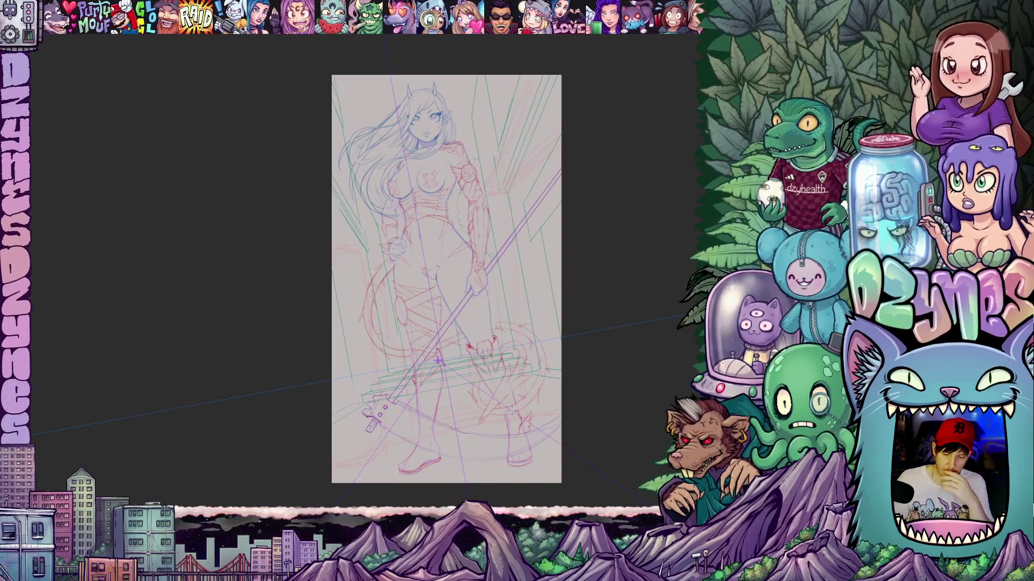
# - Pan to the figure's head and tilt the canvas view counter-clockwise
pyautogui.scroll(4, 437, 360)
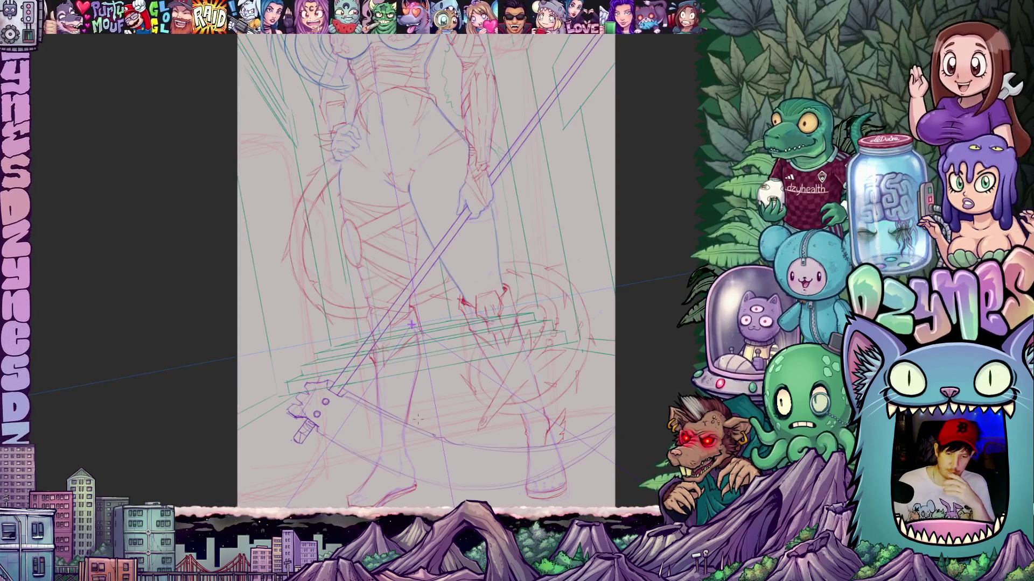
pyautogui.scroll(-3, 418, 420)
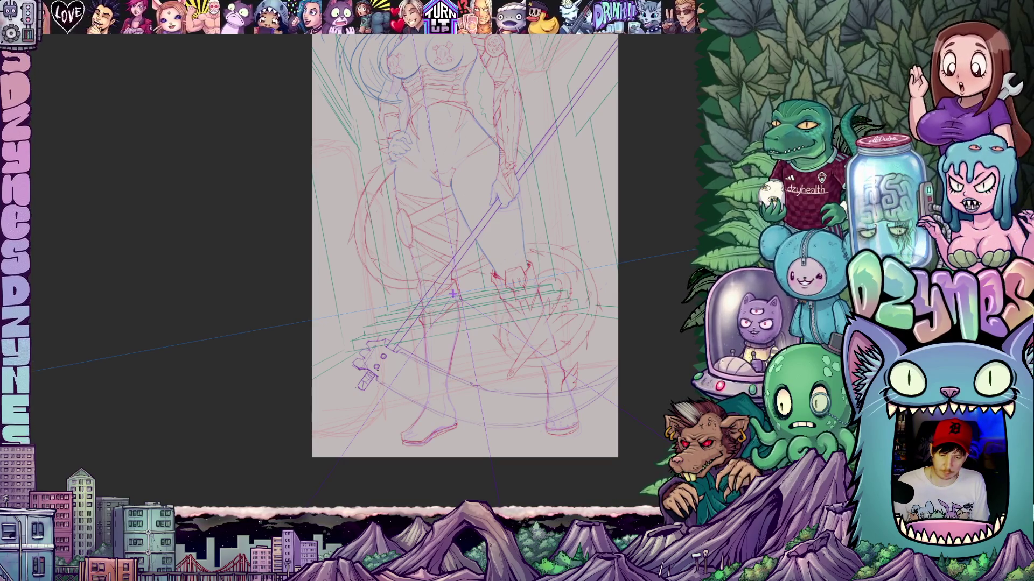
pyautogui.moveTo(508, 362); pyautogui.dragTo(482, 406)
pyautogui.moveTo(581, 304); pyautogui.dragTo(559, 378)
pyautogui.moveTo(609, 356); pyautogui.dragTo(590, 386)
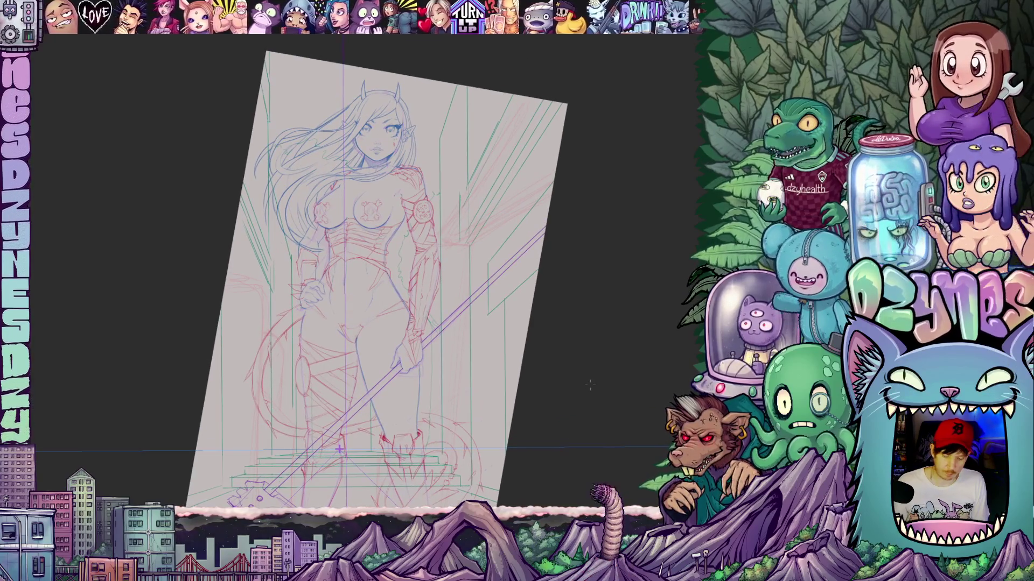